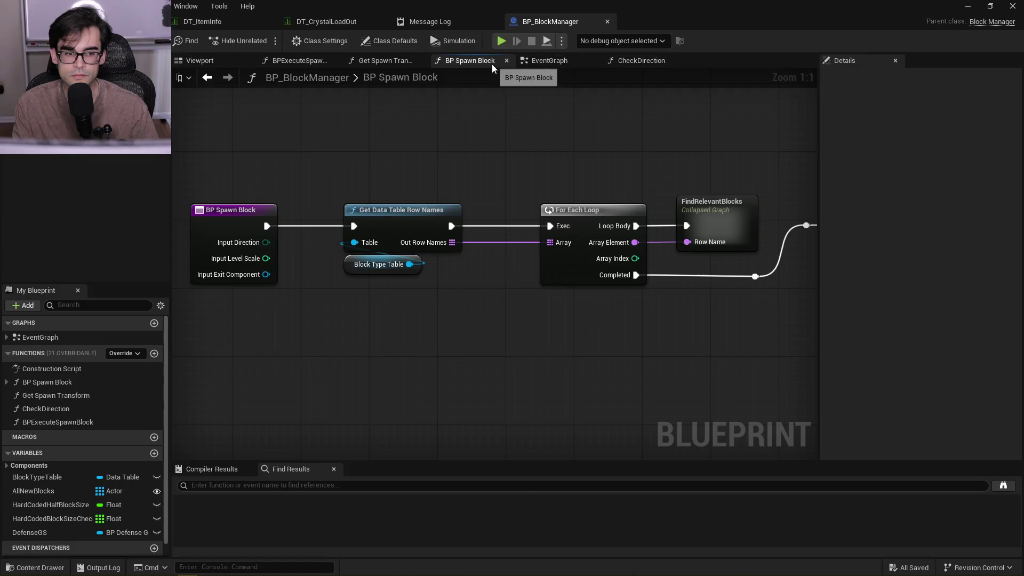
Review the FindRelevantBlocks and EventGraph graphs, then show the Play In Editor runtime errors
double_click(716, 209)
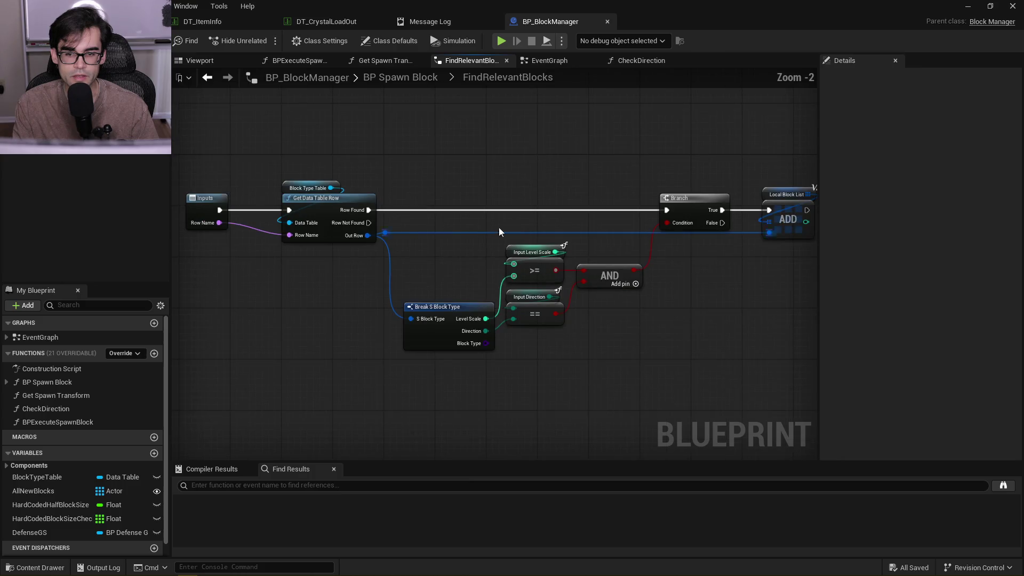
click(546, 59)
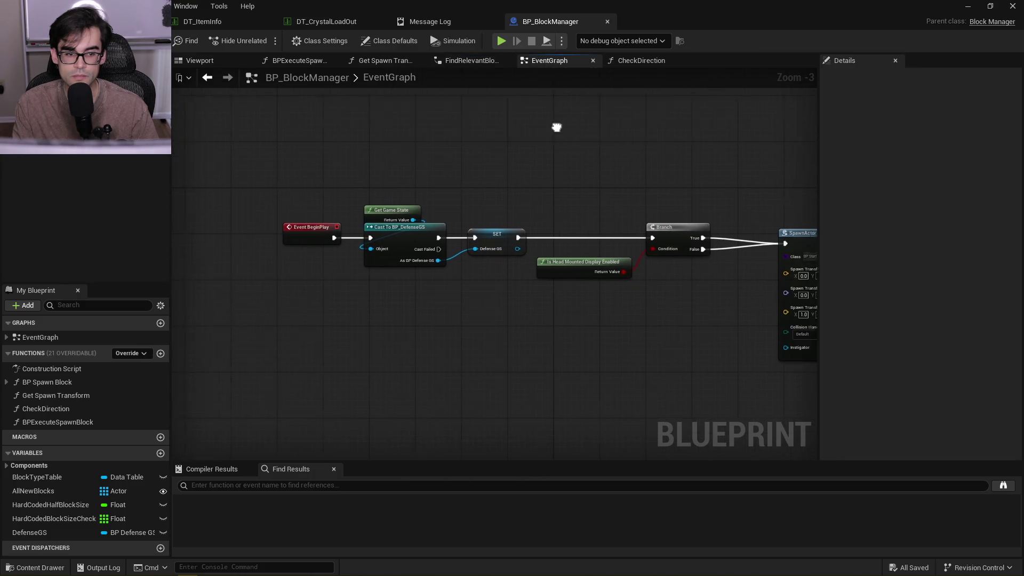
click(469, 60)
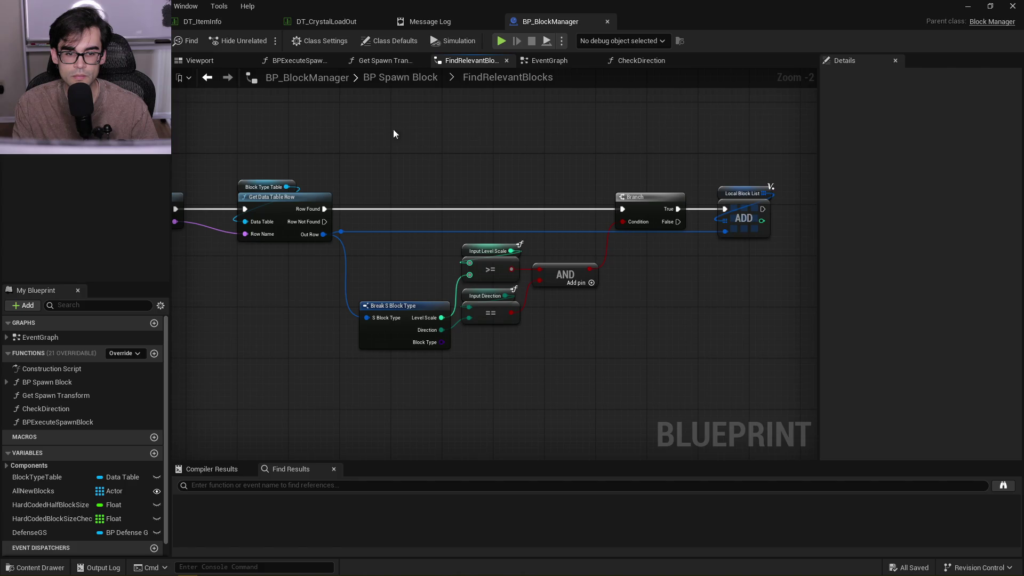
click(207, 78)
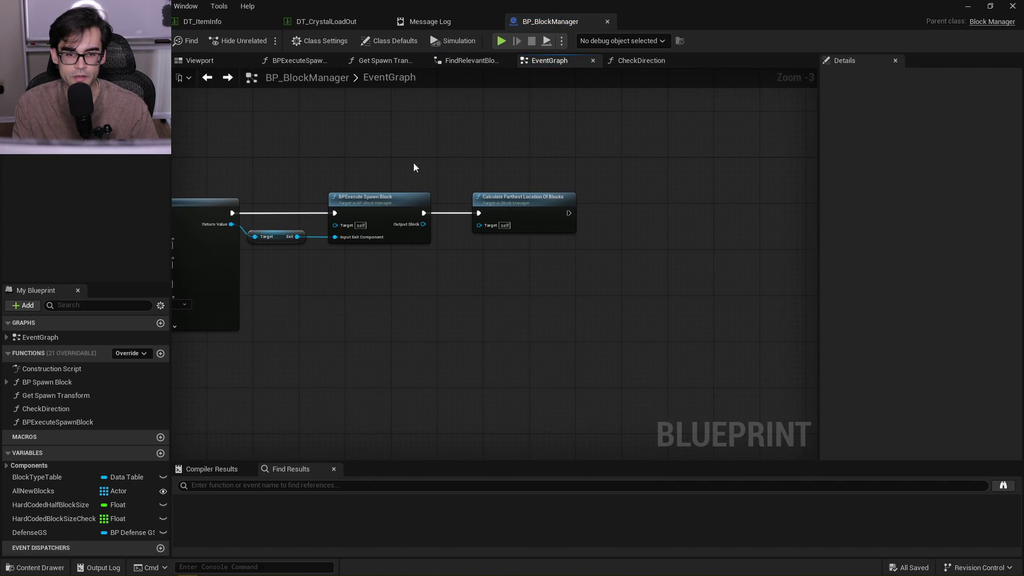
click(486, 21)
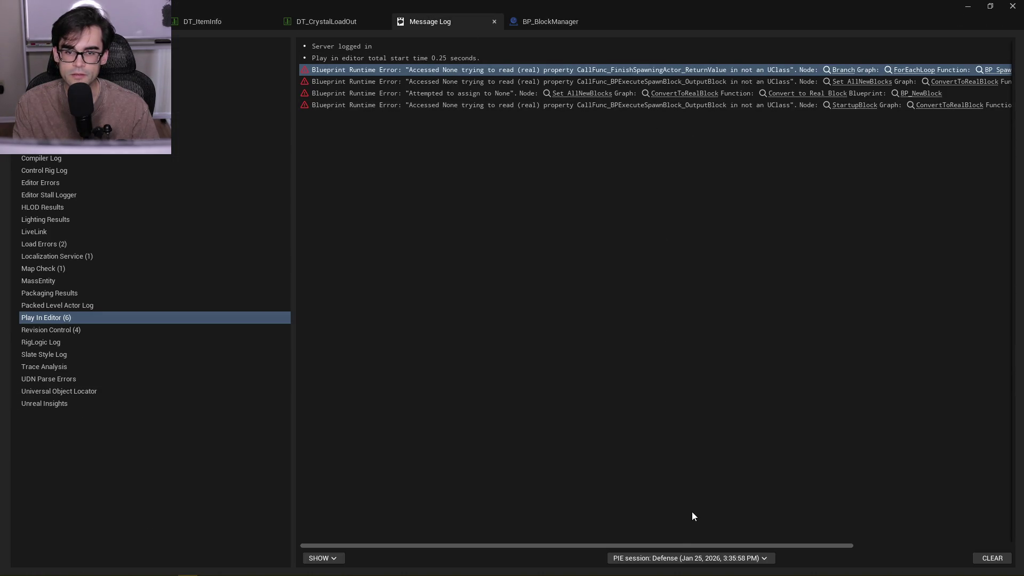
Follow the first Accessed None error's Branch link into the StandardMacros ForEachLoop macro
drag(680, 546, 849, 544)
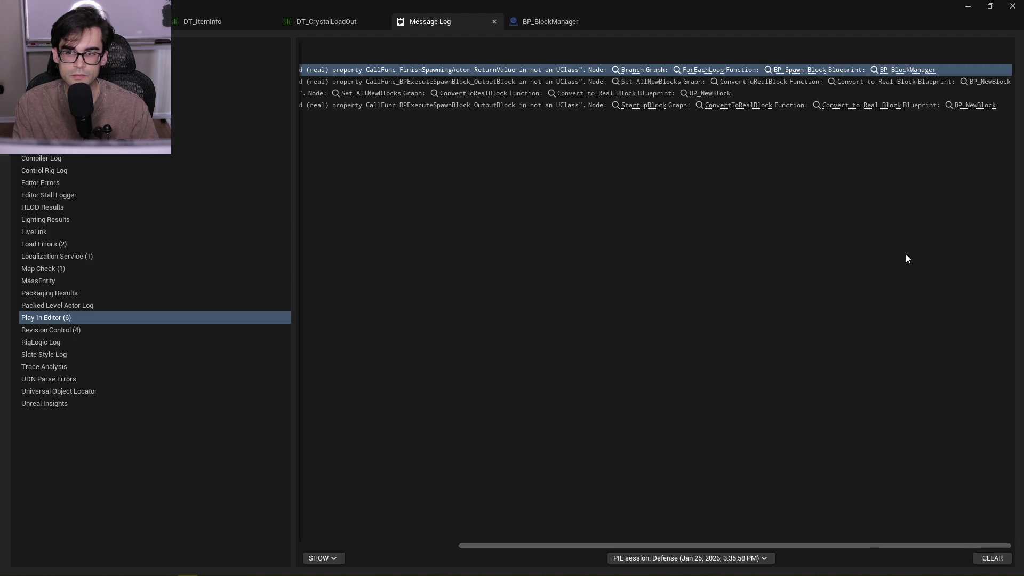
click(904, 71)
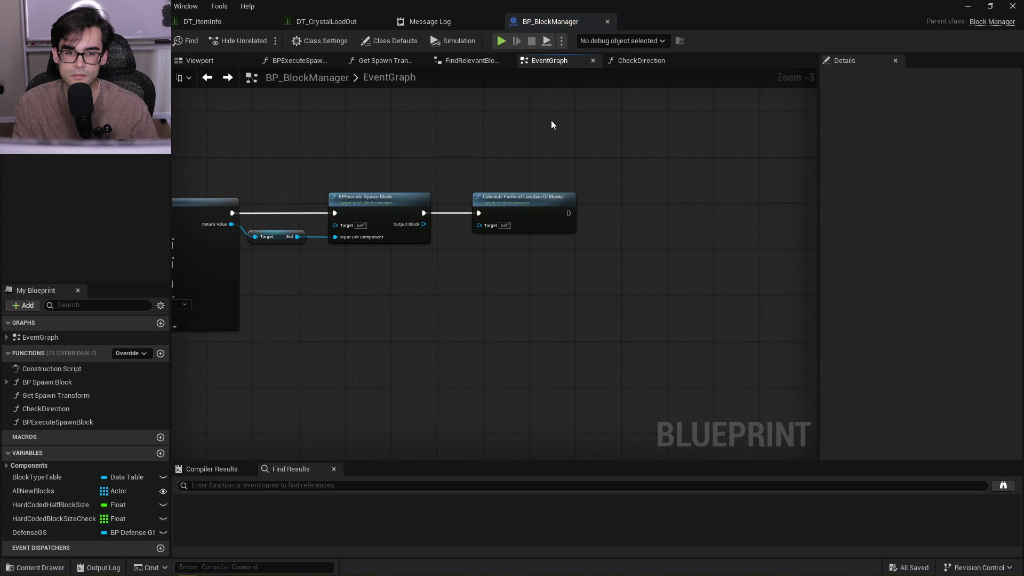
click(450, 21)
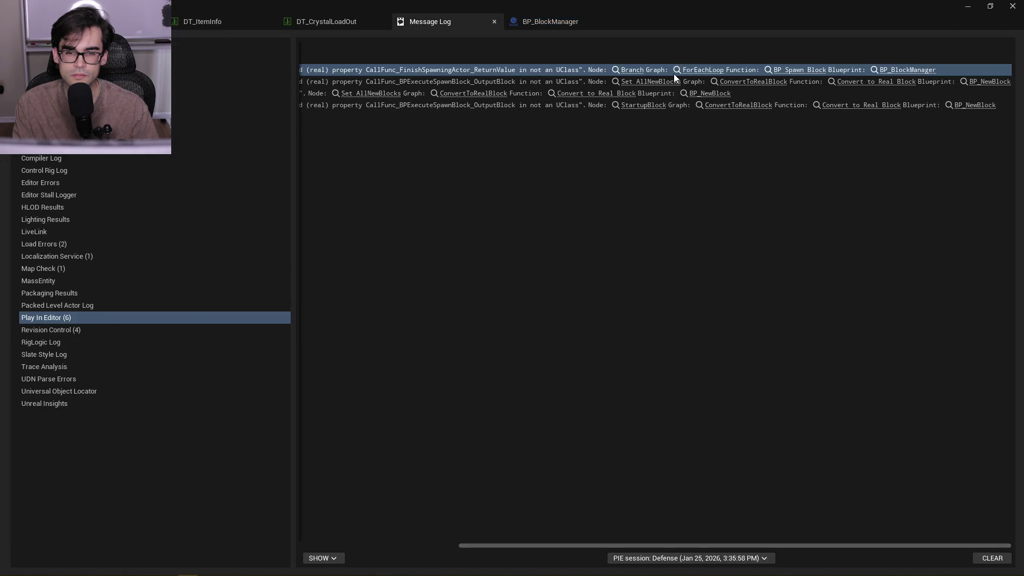
click(630, 70)
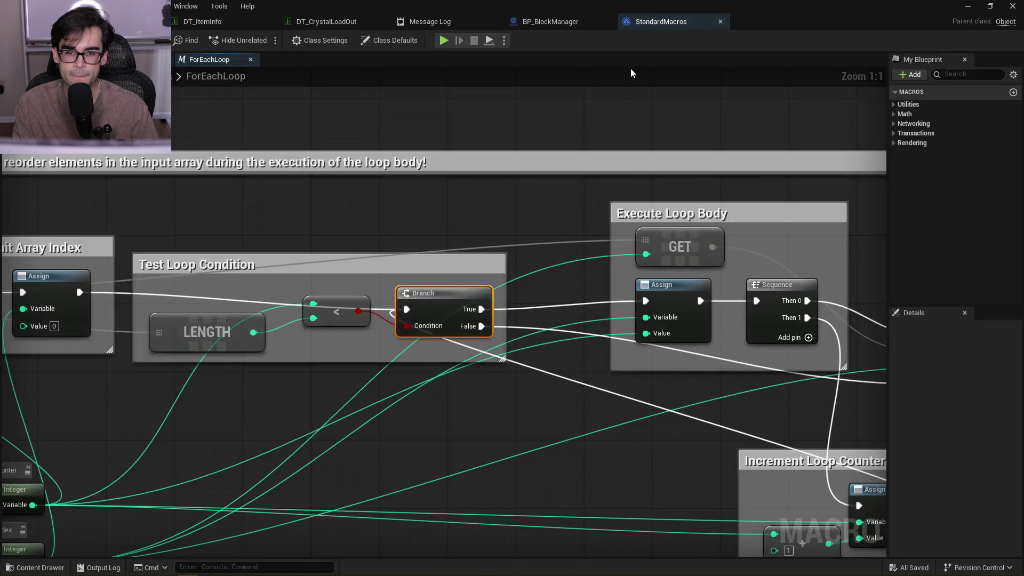
Zoom over ForEachLoop, close StandardMacros, reopen it from the ForEachLoop link, then close it again
scroll(468, 320, down, 2)
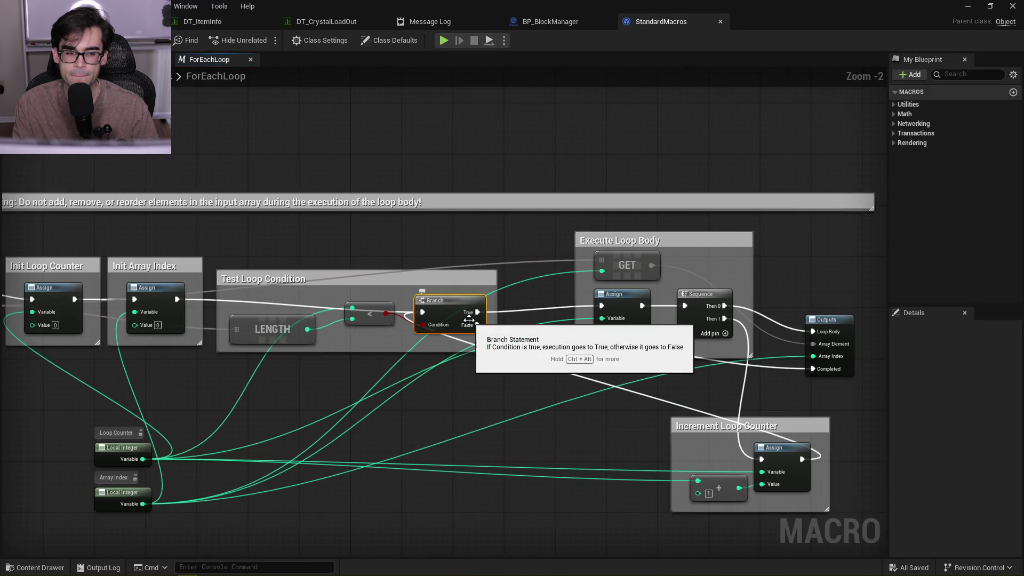
scroll(469, 320, up, 2)
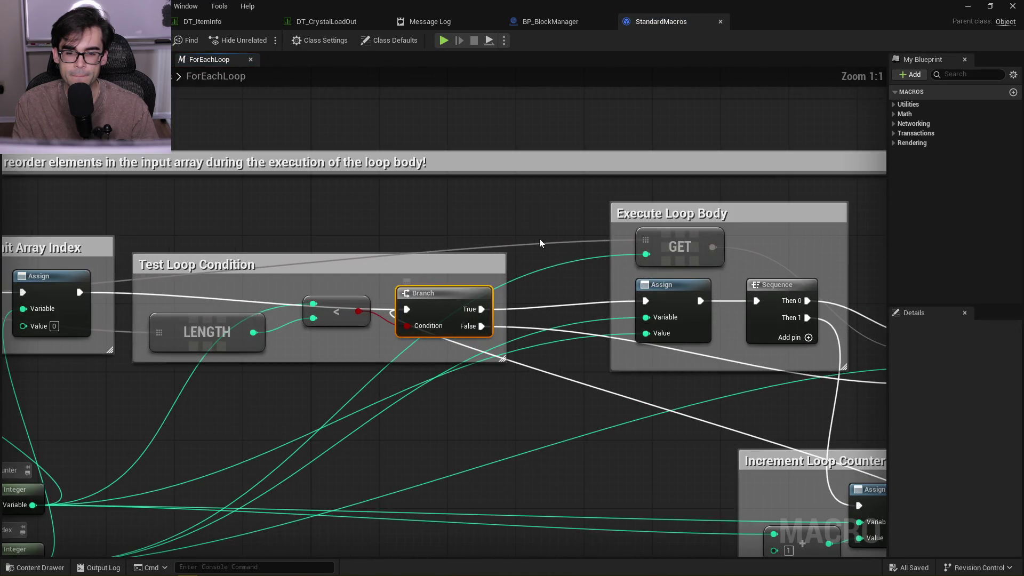
click(719, 22)
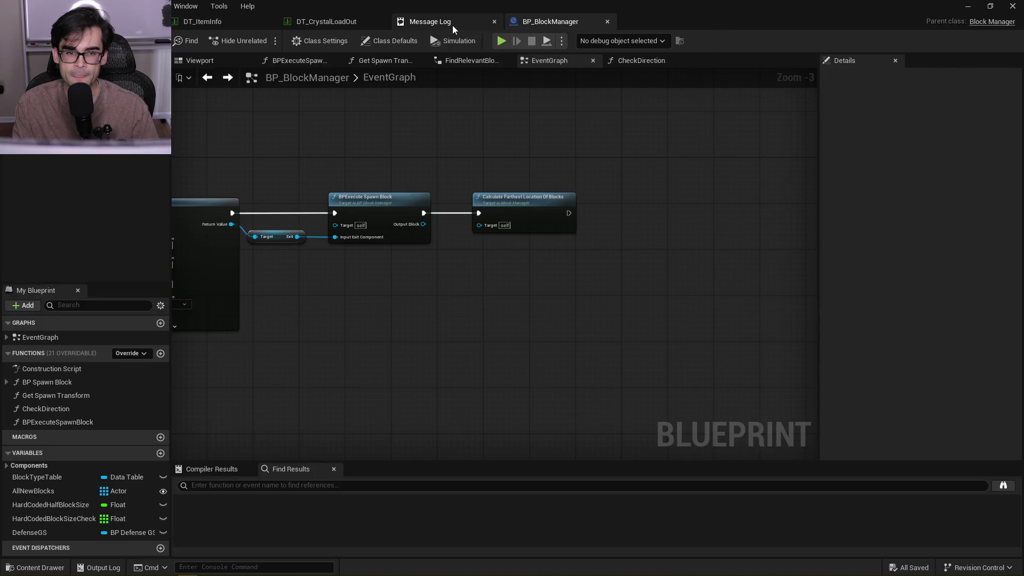
click(452, 25)
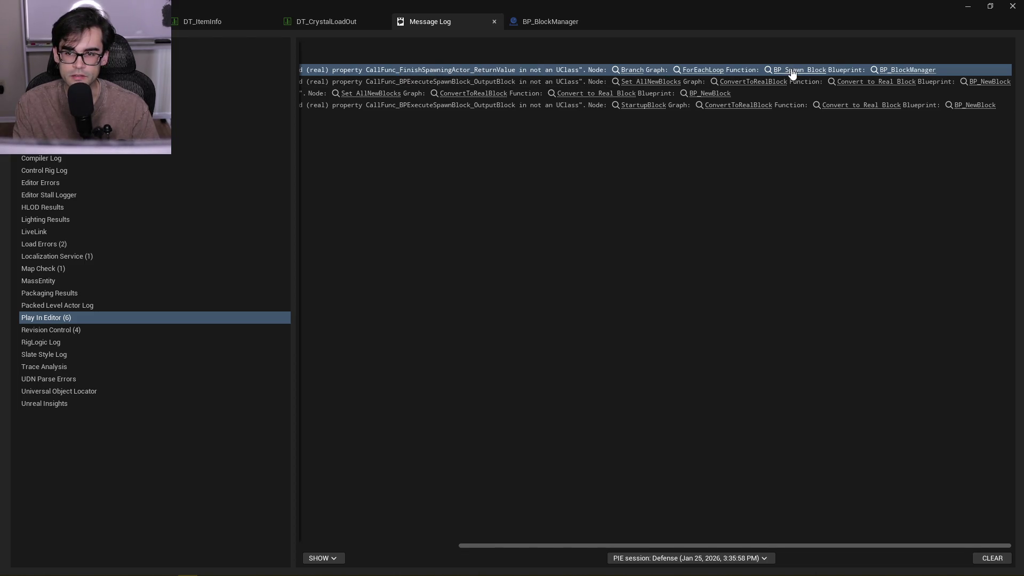
click(700, 71)
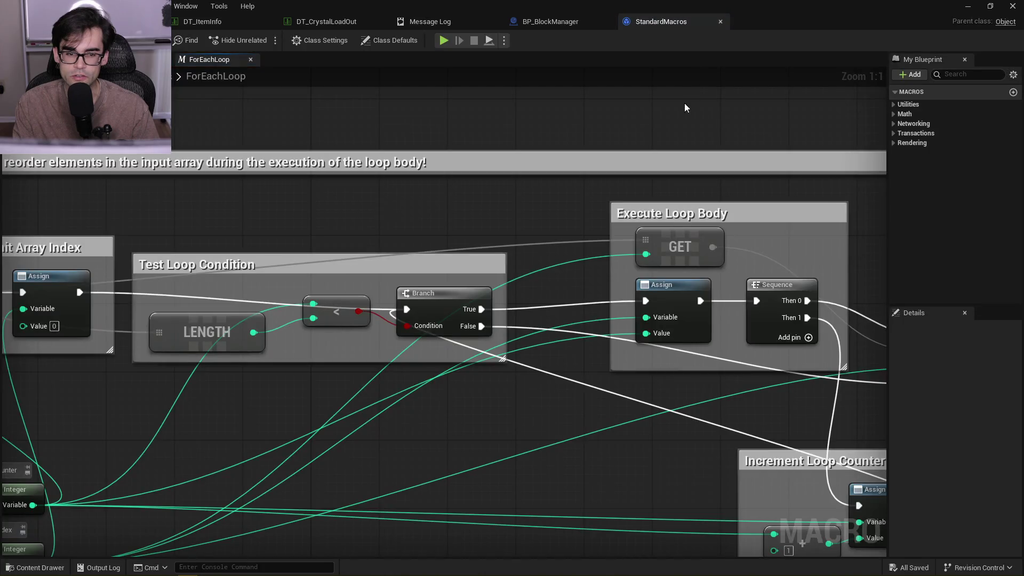
click(720, 21)
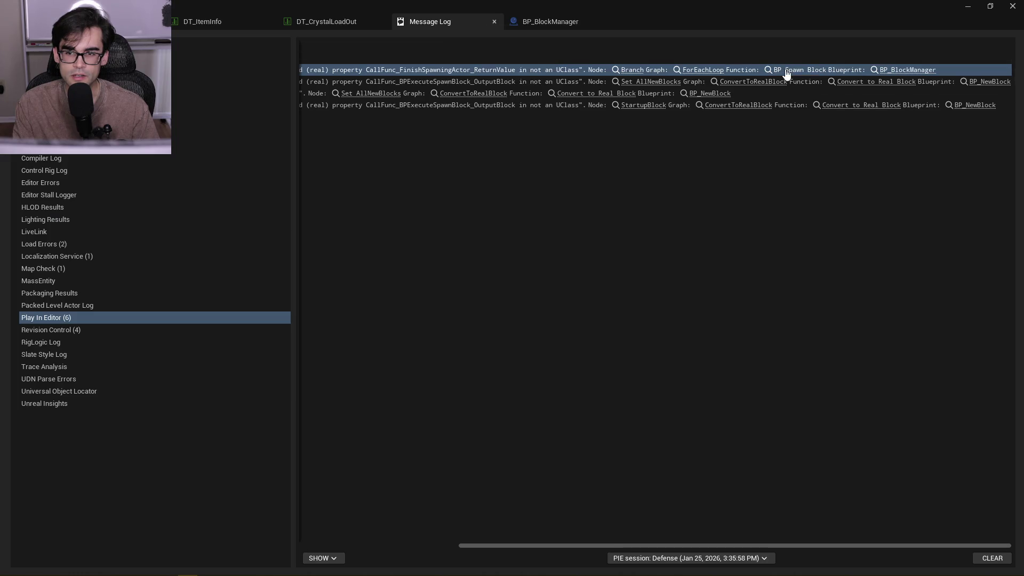
Open the BP Spawn Block function from the error and pan to its SET and Return nodes
click(789, 70)
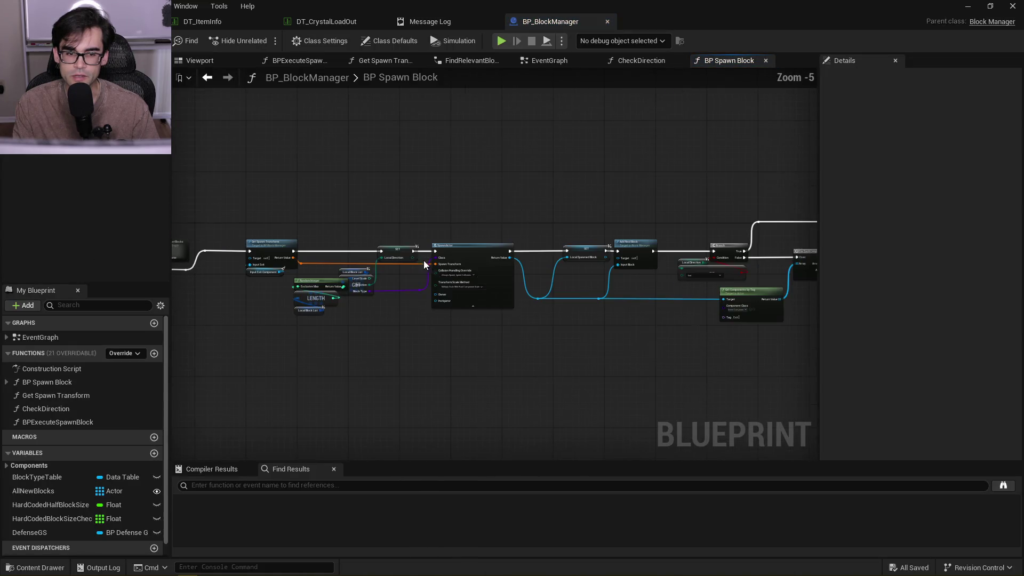
scroll(621, 195, up, 4)
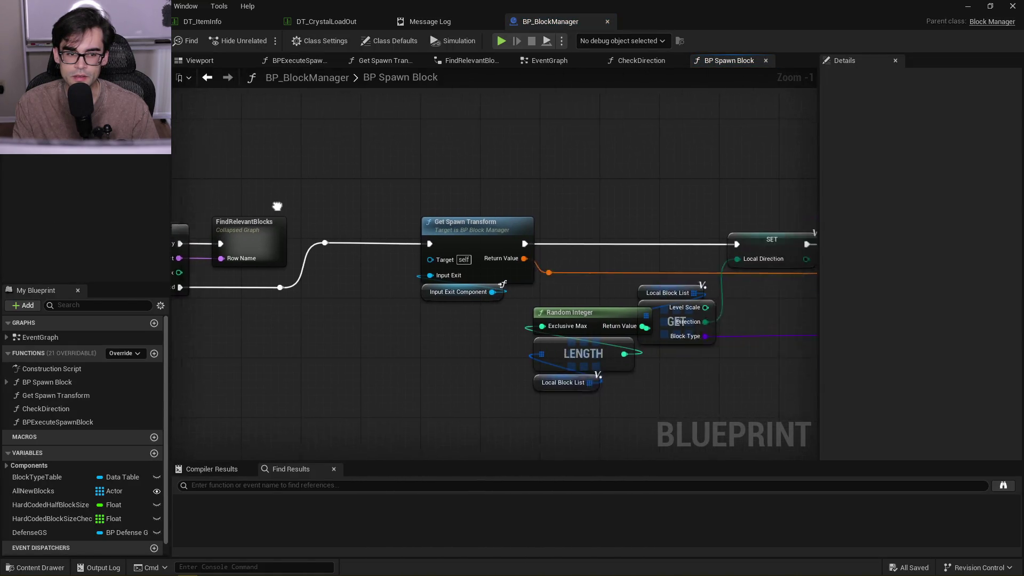
mouse_move(499, 218)
mouse_down()
mouse_move(587, 210)
mouse_move(539, 187)
mouse_move(340, 190)
mouse_up()
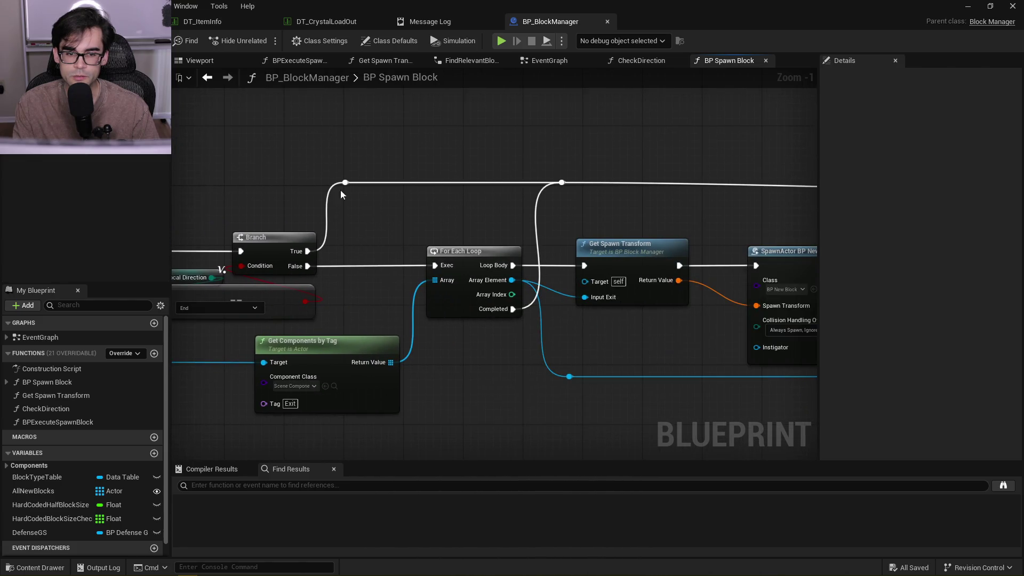
drag(693, 213, 392, 199)
drag(582, 207, 549, 206)
mouse_move(682, 221)
mouse_down()
mouse_move(338, 222)
mouse_move(684, 220)
mouse_up()
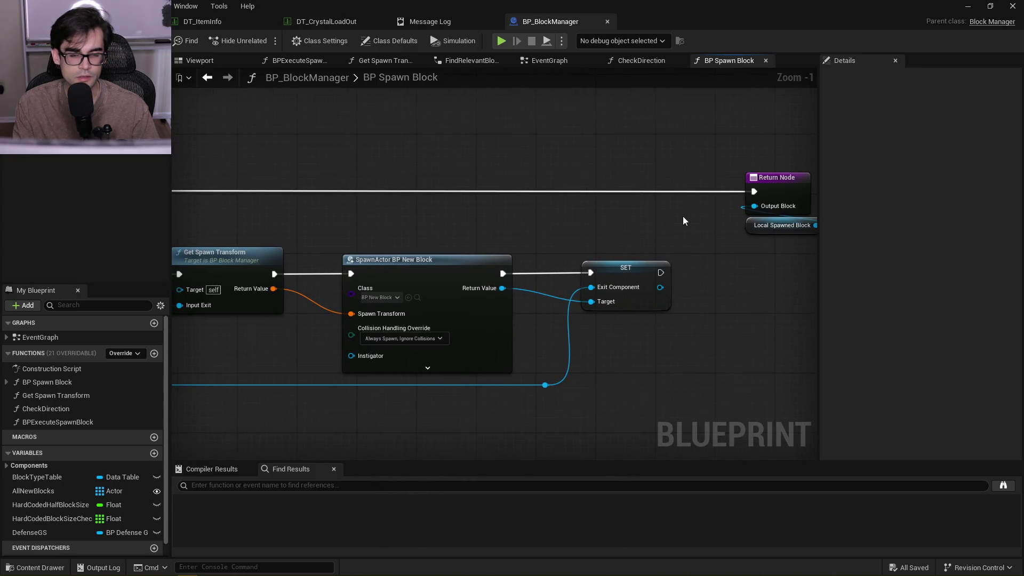
Recheck the error log, then pan BP_BlockManager's graph to Branch and Get Components by Tag
click(450, 22)
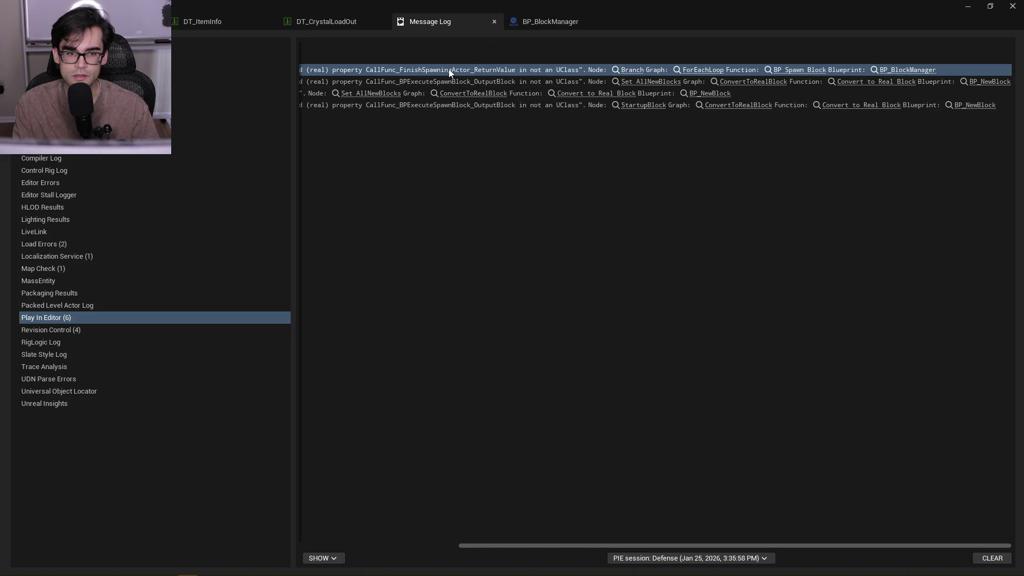
click(567, 23)
drag(446, 183, 612, 168)
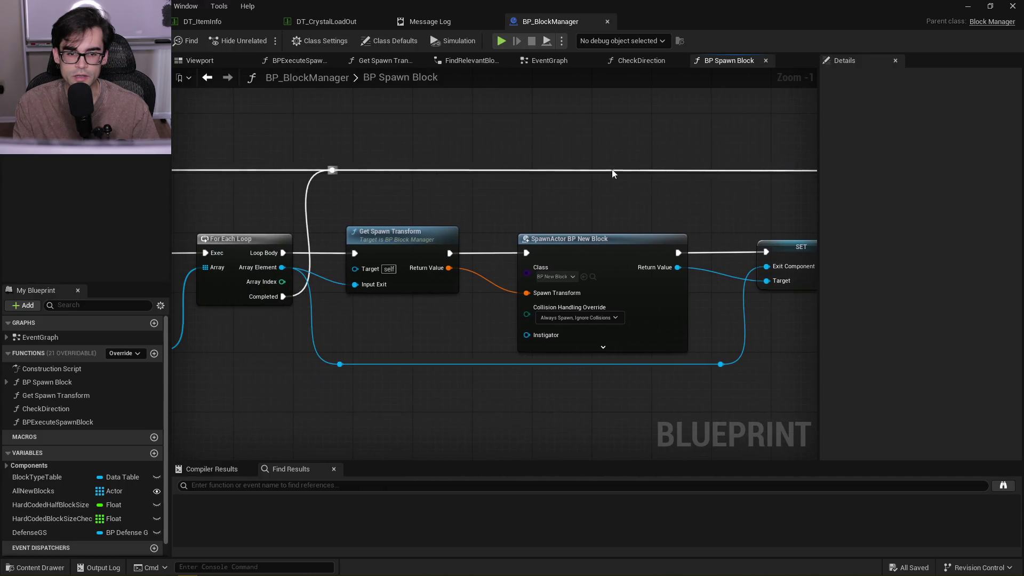
scroll(731, 201, down, 1)
mouse_move(497, 207)
mouse_down()
mouse_move(730, 201)
mouse_move(641, 215)
mouse_up()
scroll(715, 188, up, 2)
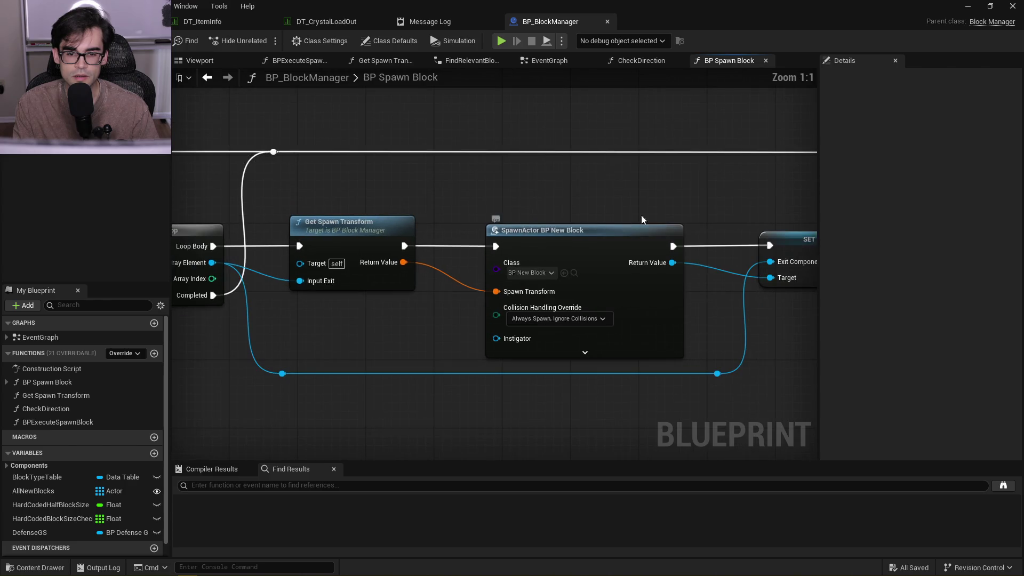
scroll(493, 204, down, 2)
Pan through Add Real Block, Random Integer, For Each Loop and SpawnActor, then revisit the error log
mouse_move(407, 187)
mouse_down()
mouse_move(448, 199)
mouse_move(716, 172)
mouse_up()
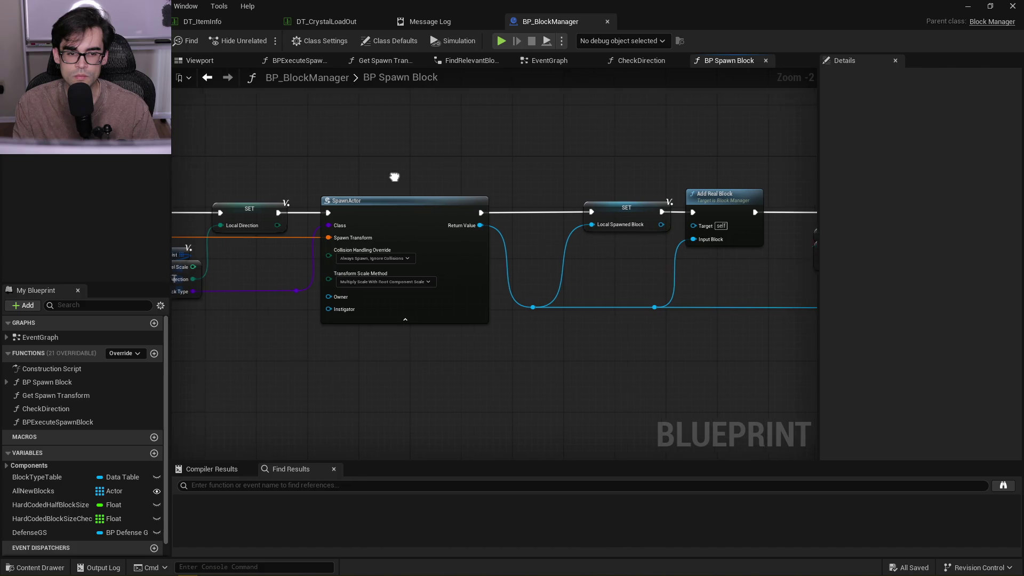
drag(393, 174, 649, 180)
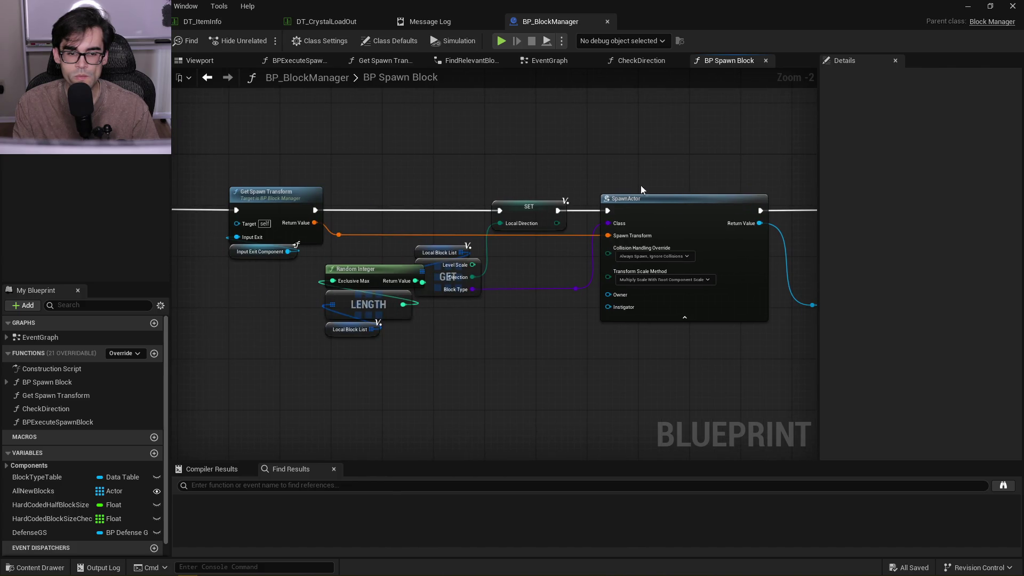
mouse_move(471, 176)
mouse_down()
mouse_move(739, 179)
mouse_move(500, 169)
mouse_up()
drag(760, 176, 464, 171)
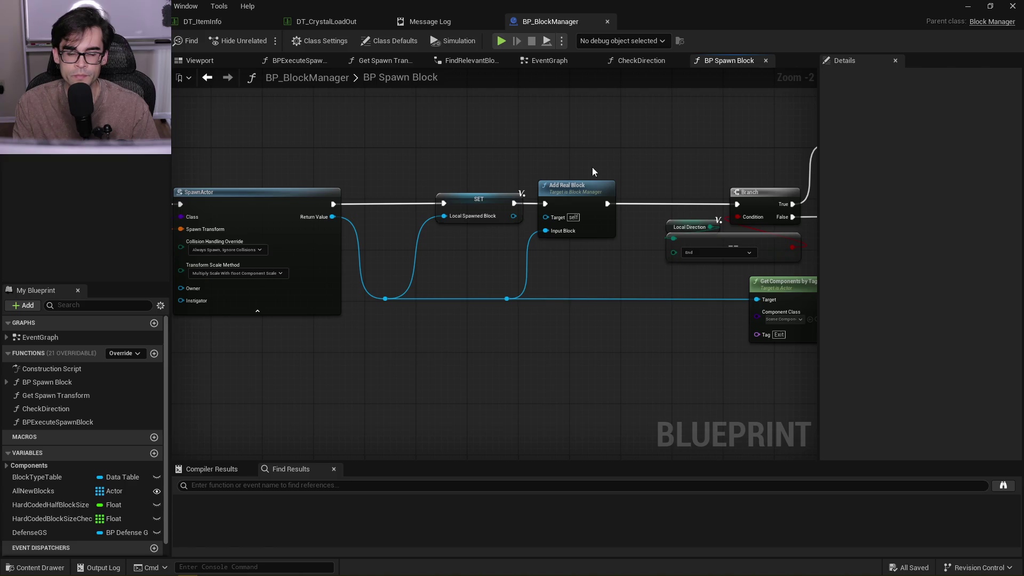
drag(708, 181, 439, 193)
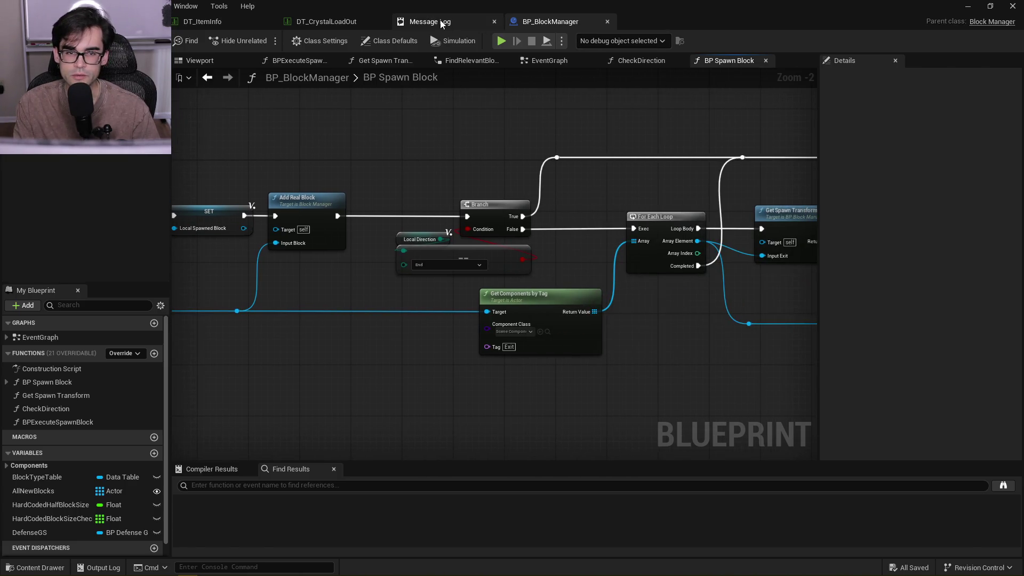
click(441, 23)
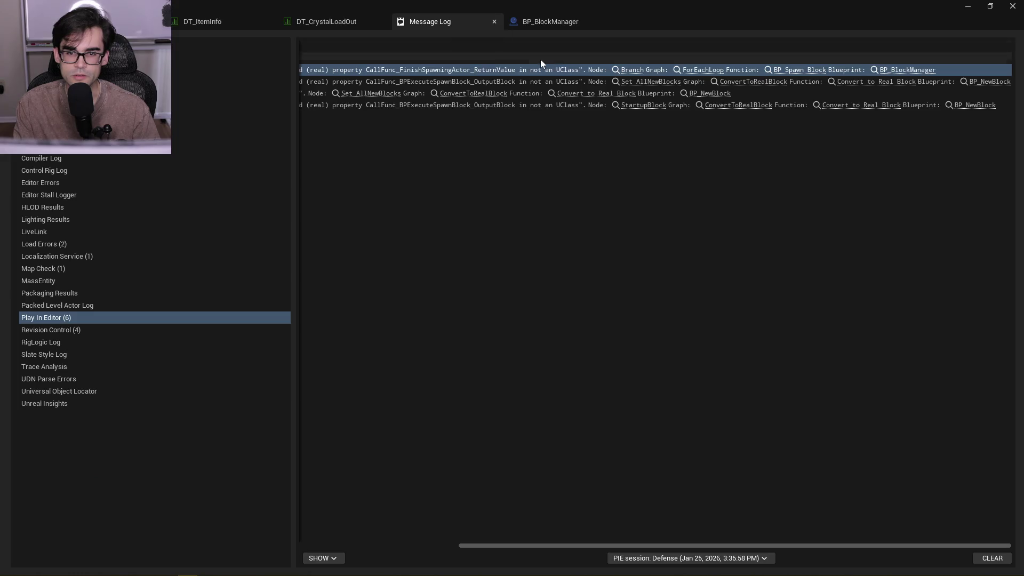
Open BP_NewBlock's ConvertToRealBlock function from the error, glance at BP_BlockManager, and return to the log
click(745, 83)
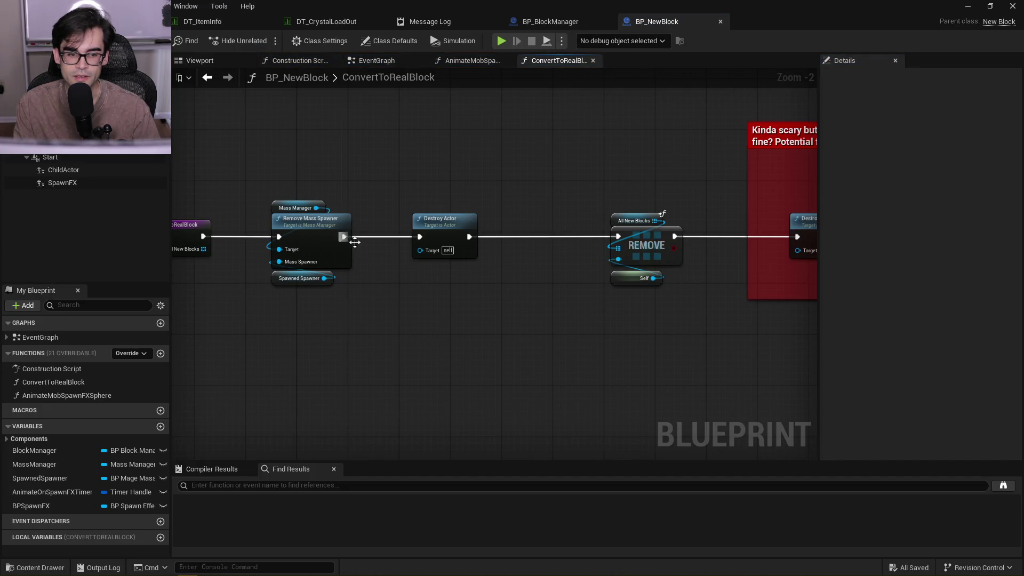
scroll(367, 245, up, 2)
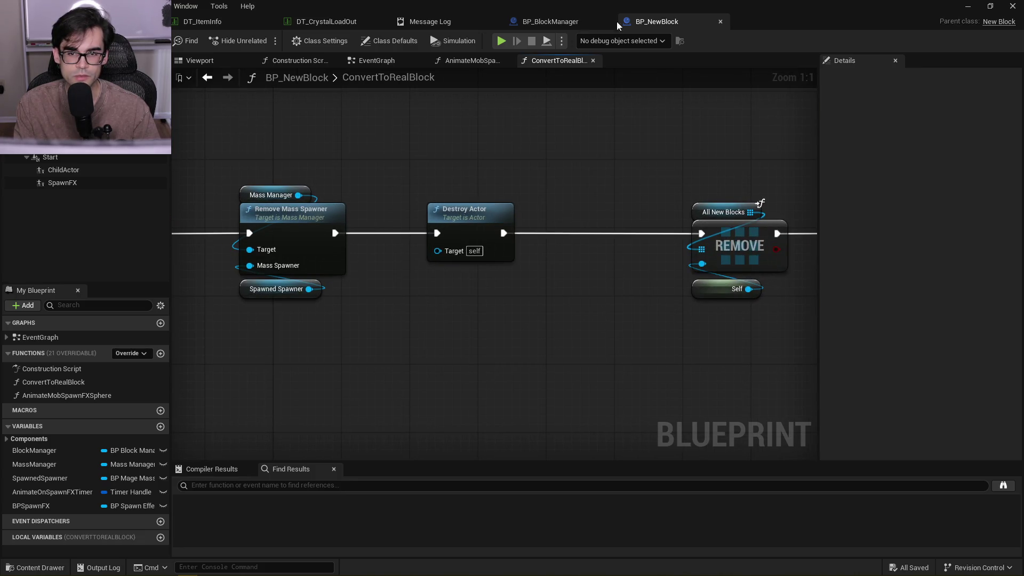
click(555, 23)
click(649, 22)
click(419, 21)
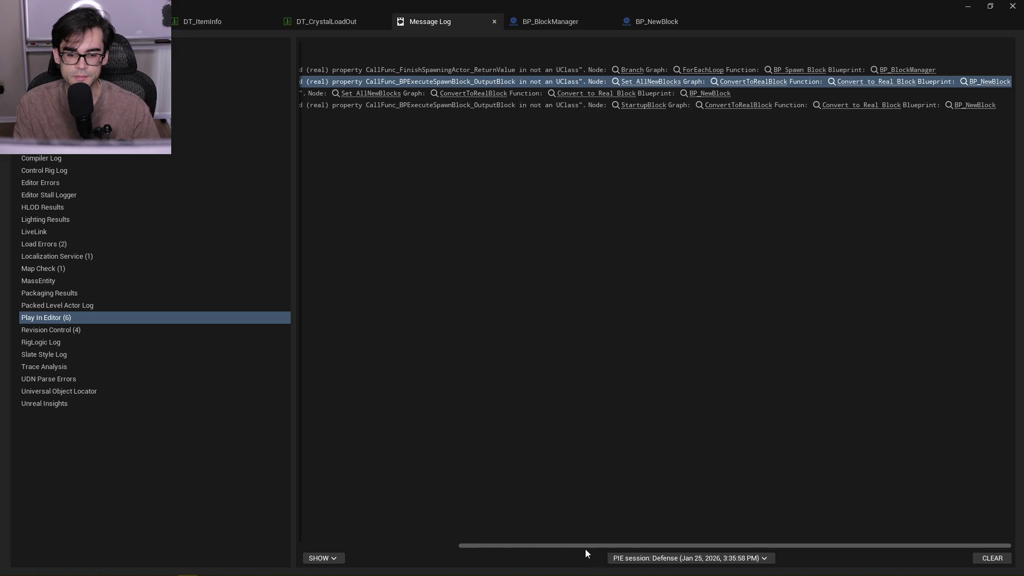
mouse_move(529, 546)
mouse_down()
mouse_move(350, 540)
mouse_move(587, 544)
mouse_up()
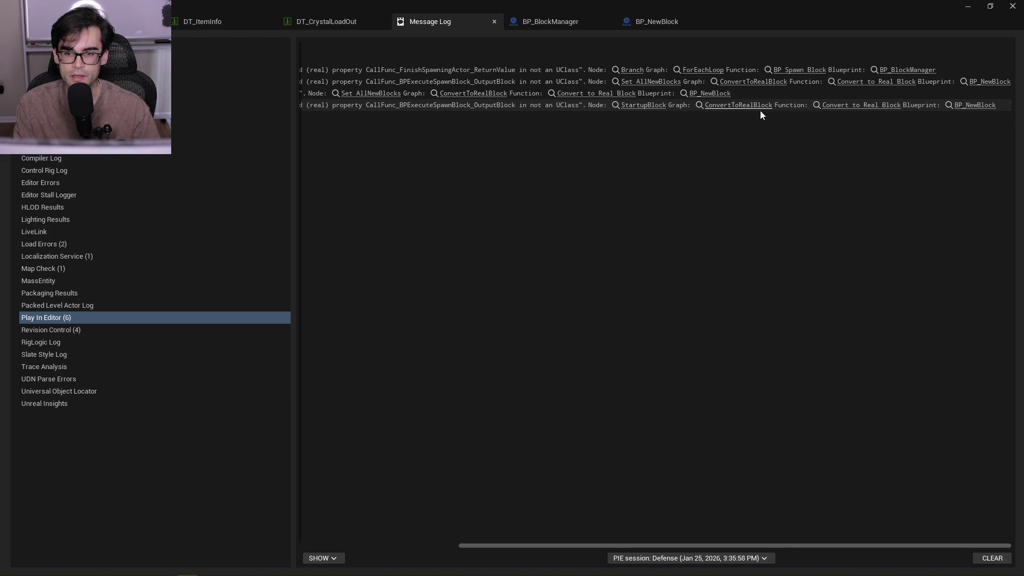
click(744, 106)
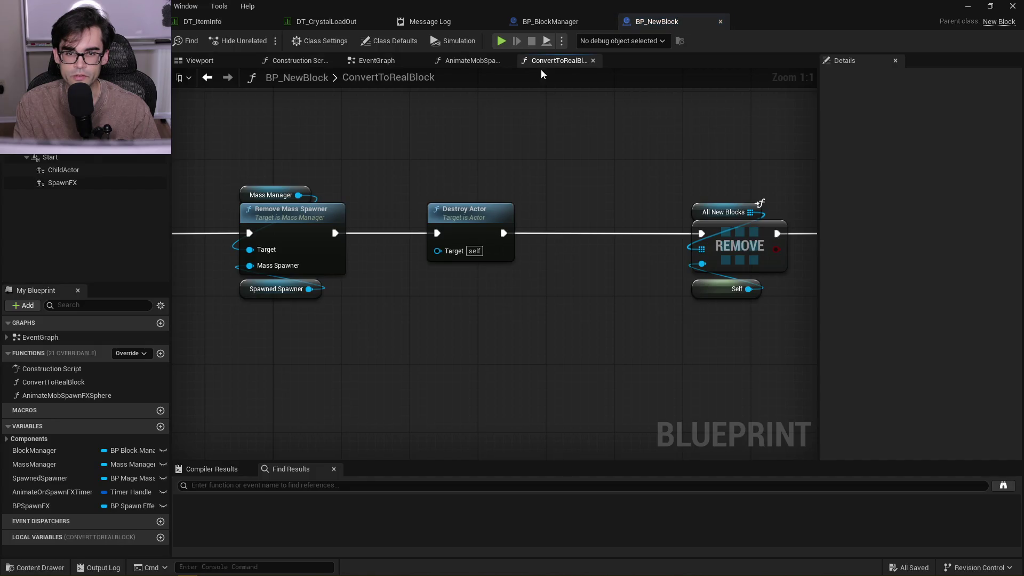
click(430, 21)
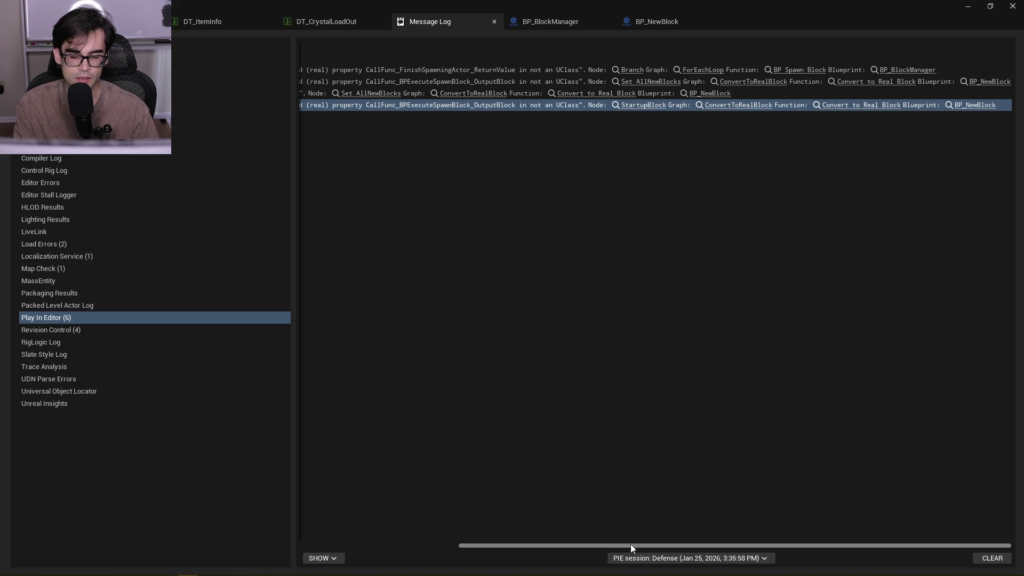
drag(635, 549, 520, 549)
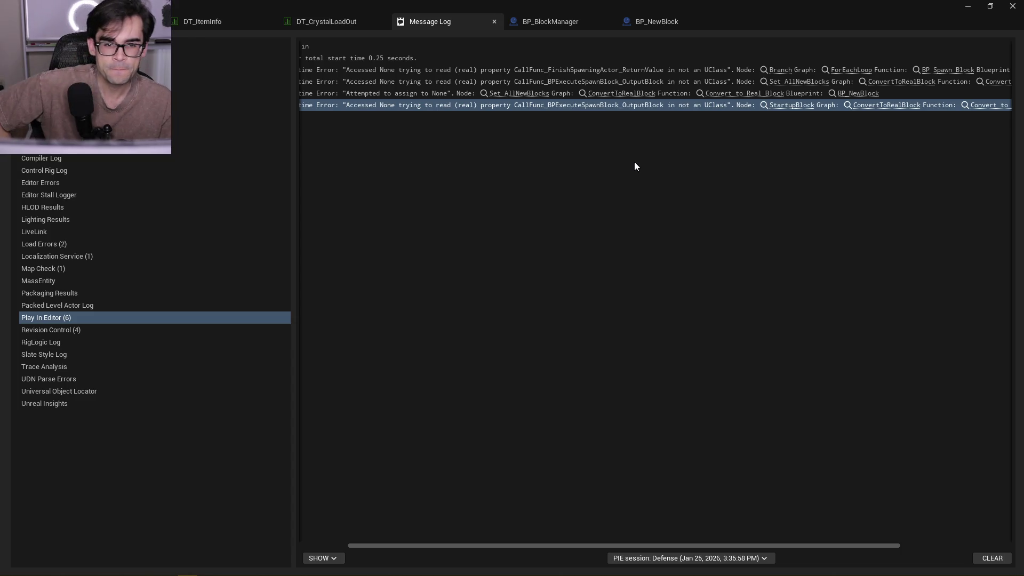
Jump to the SET All New Blocks node and open the BPExecuteSpawnBlock function from there
click(523, 98)
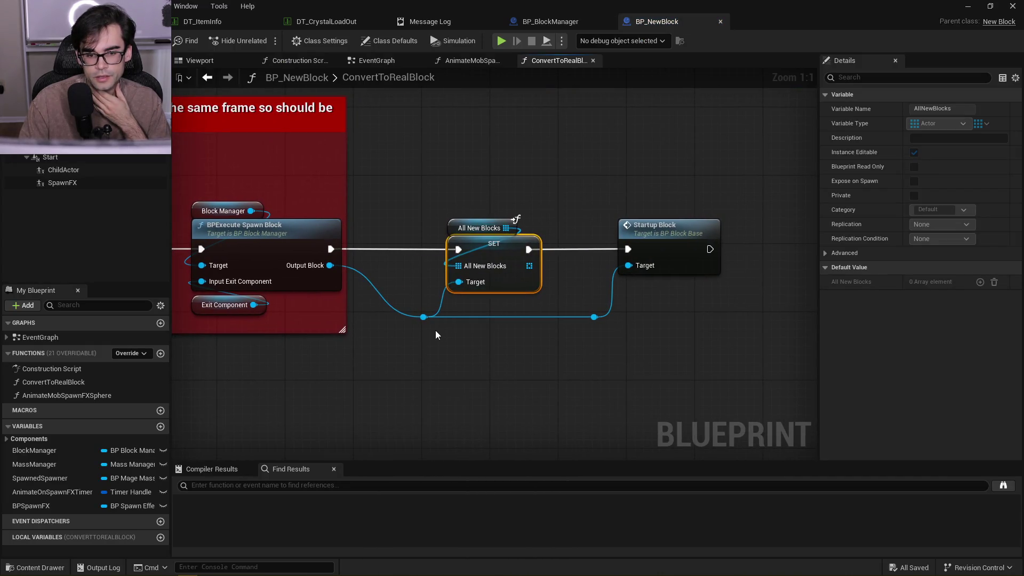
drag(405, 236, 495, 229)
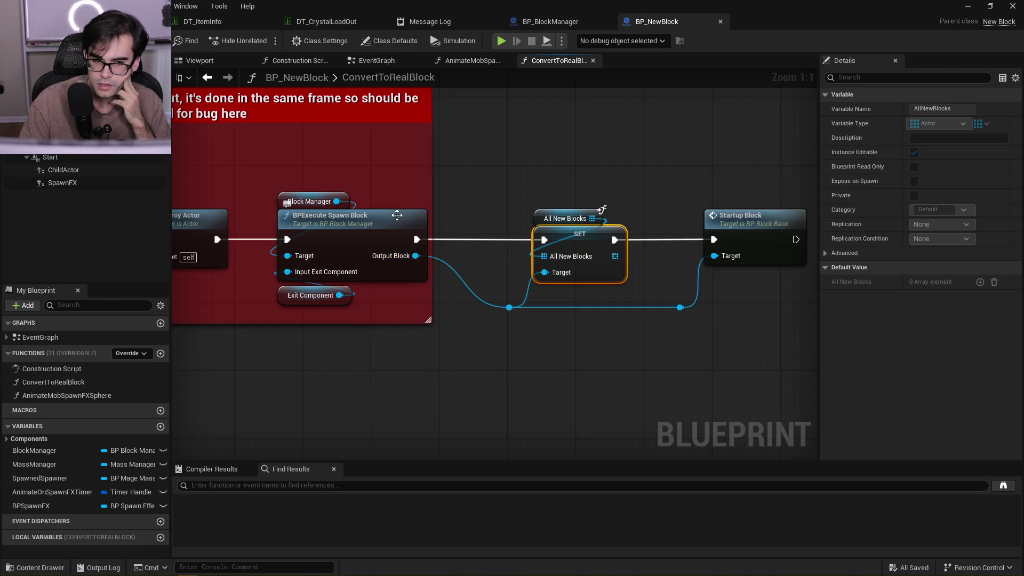
double_click(398, 217)
Inspect the BP Spawn Block, Cast To BP_BlockBase and Return nodes, then drag a wire from Cast Failed
drag(650, 175, 295, 158)
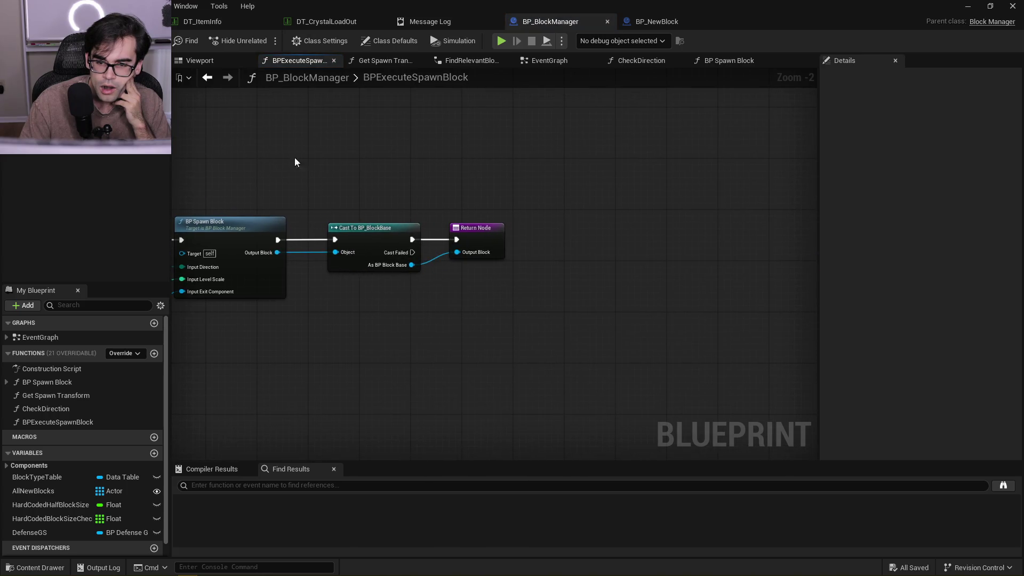
scroll(441, 250, up, 2)
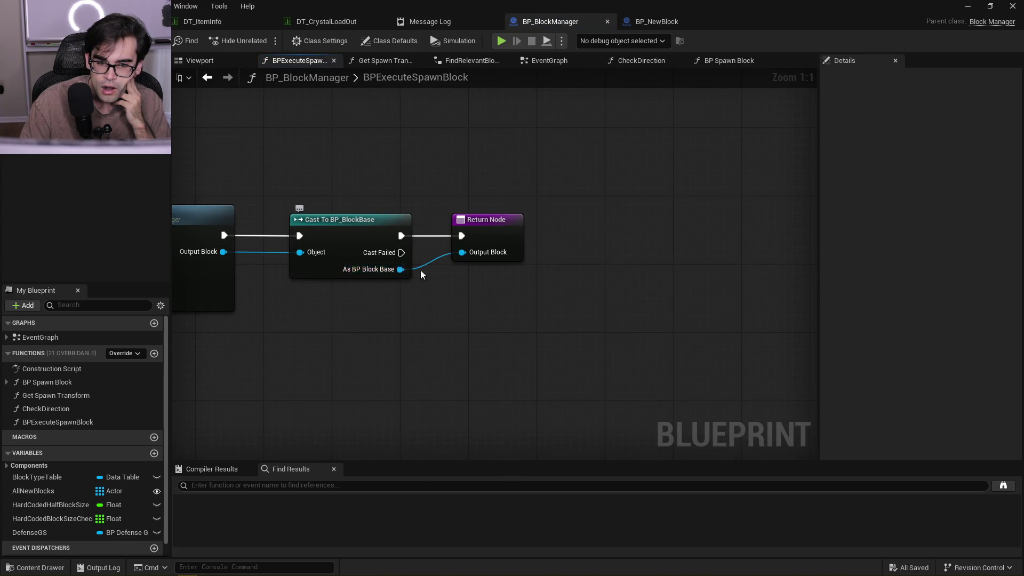
drag(418, 280, 612, 261)
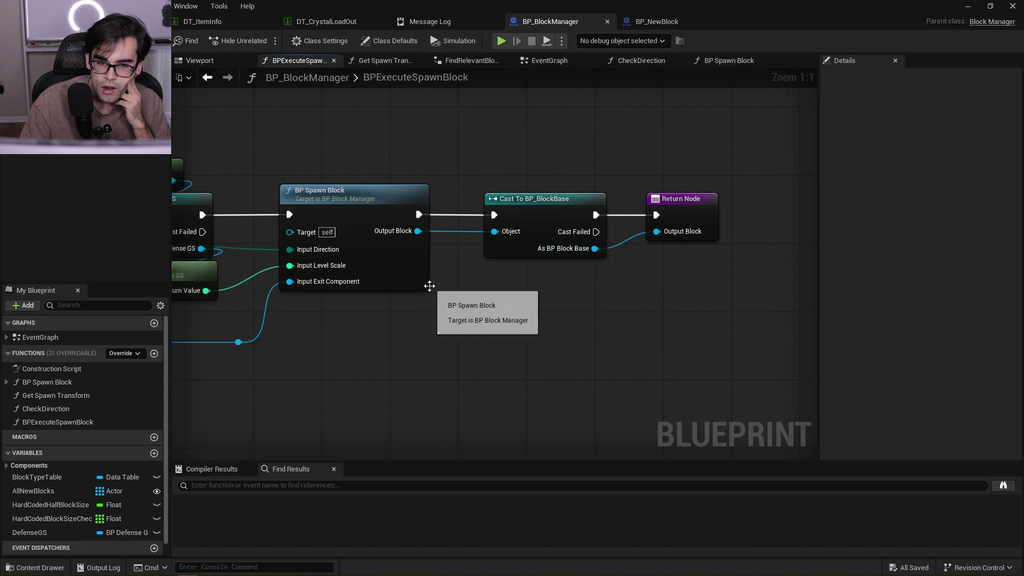
scroll(463, 299, down, 1)
mouse_move(464, 299)
mouse_down()
mouse_move(693, 274)
mouse_move(436, 283)
mouse_move(495, 154)
mouse_up()
scroll(693, 274, down, 2)
click(543, 255)
Add a Print String node on Cast Failed and move it above the Return Node
scroll(478, 253, up, 3)
text(print)
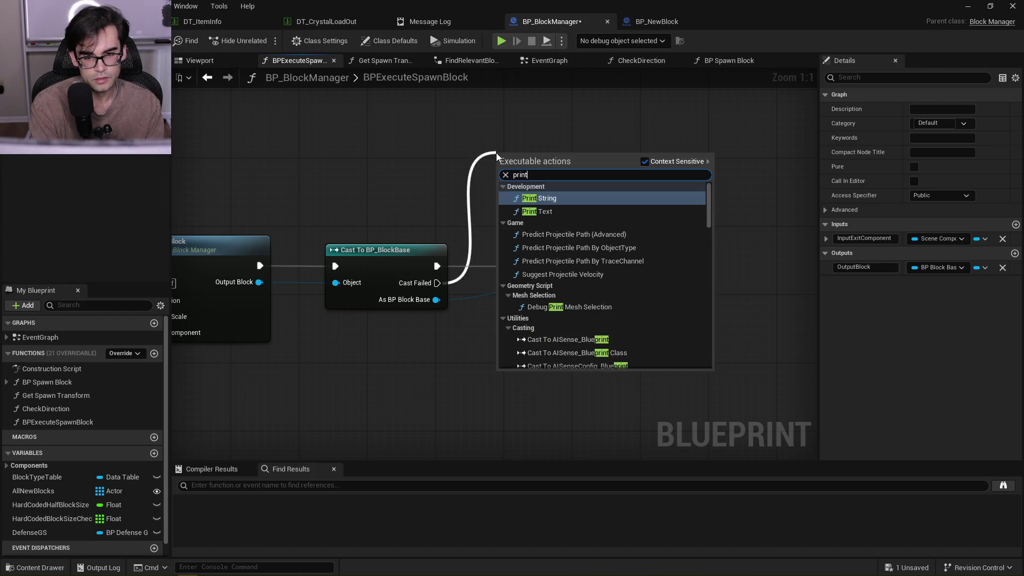
key(Return)
click(543, 216)
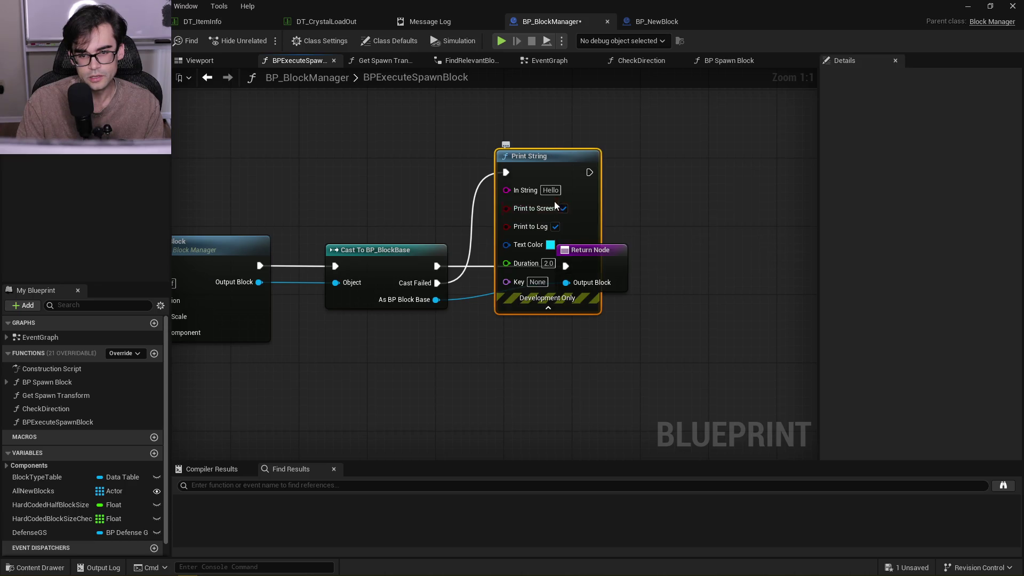
drag(556, 155, 540, 75)
Set the Print String text colour to red and duration to 50, then save BP_BlockManager
click(532, 162)
drag(614, 224, 650, 239)
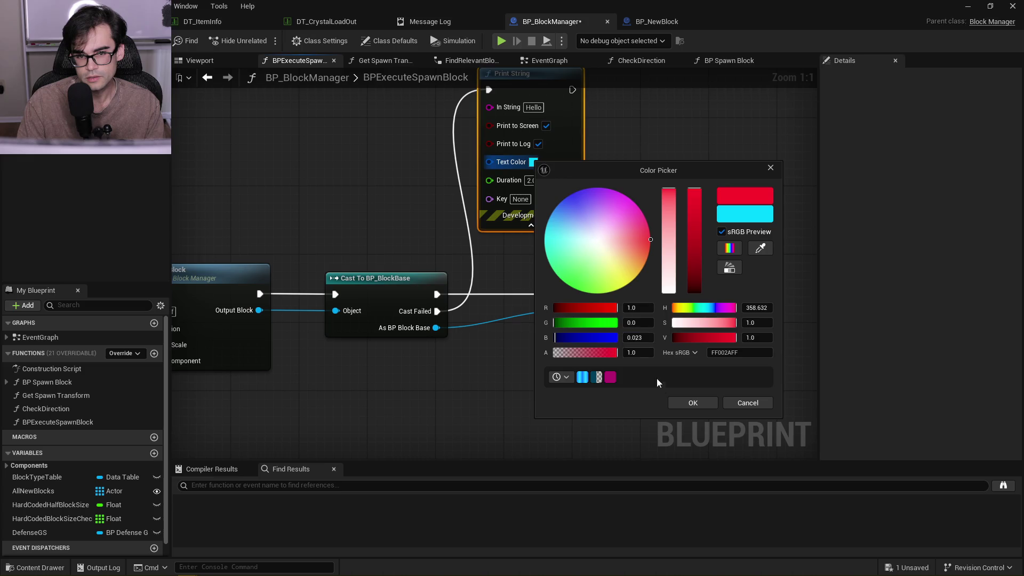
click(691, 402)
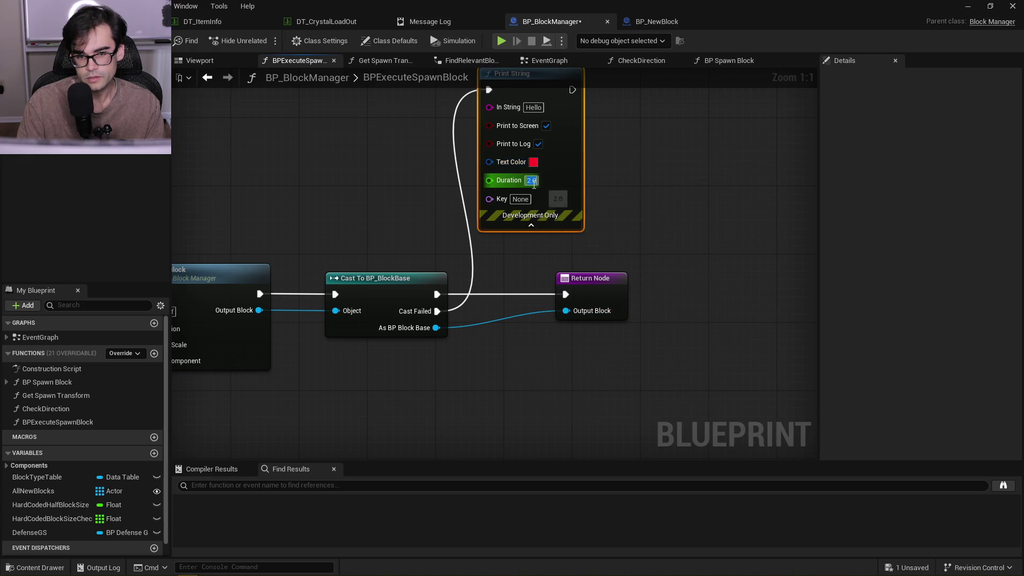
text(50)
key(Return)
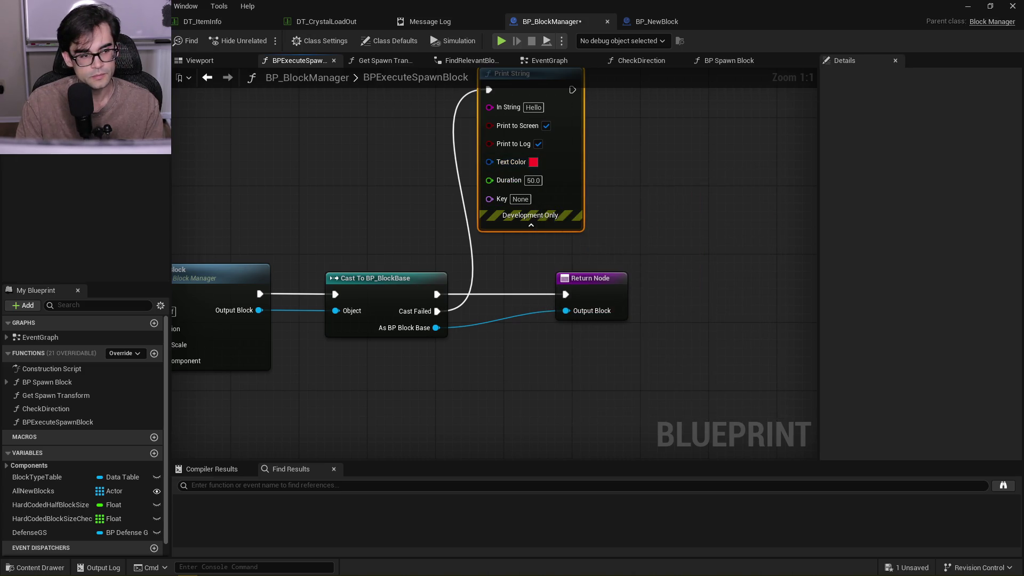
key(ctrl+s)
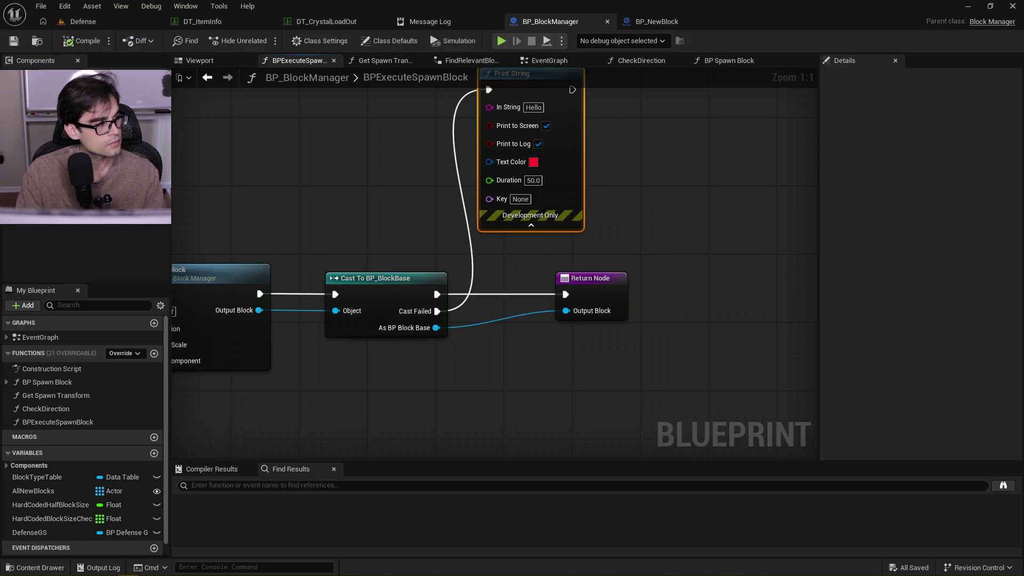
In the Defense level, play-test placing a Bell Tower, then play again and stop
click(75, 21)
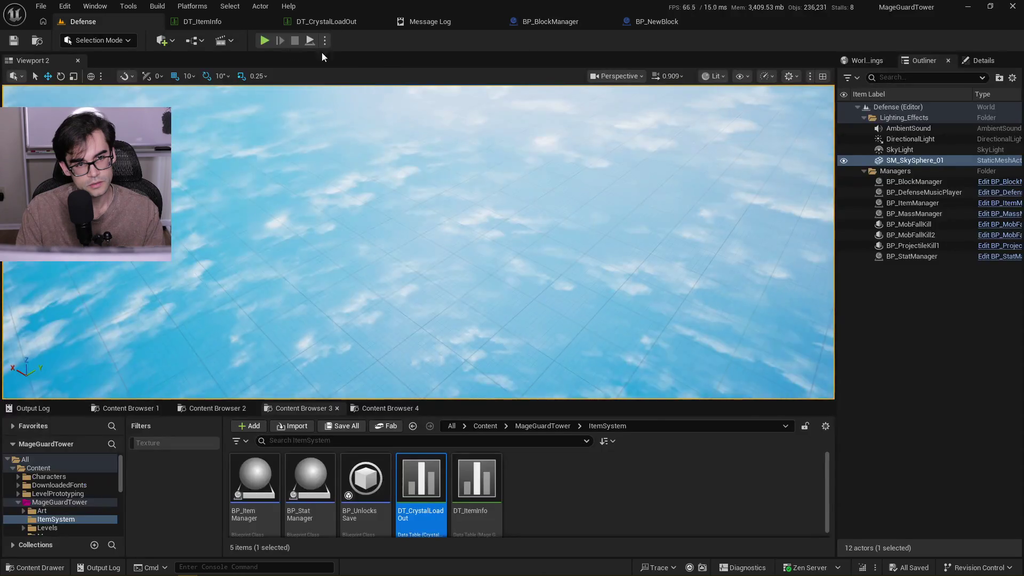
key(alt+p)
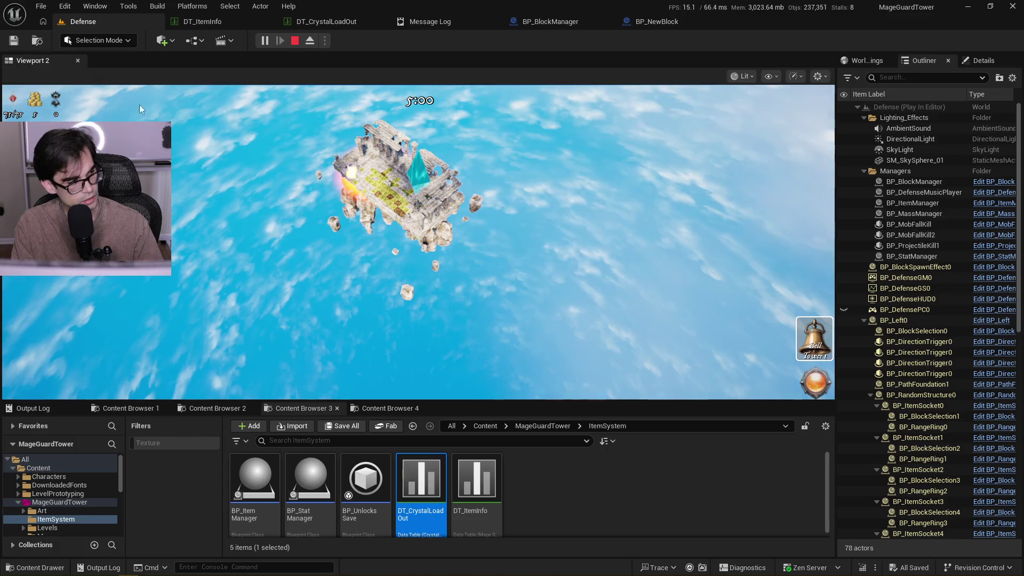
click(814, 339)
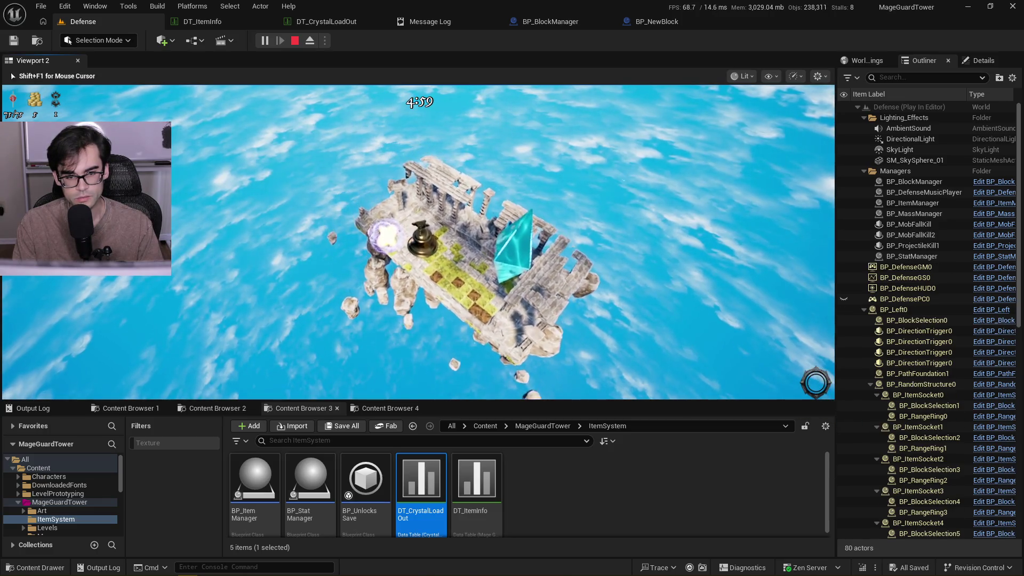
key(Escape)
click(264, 41)
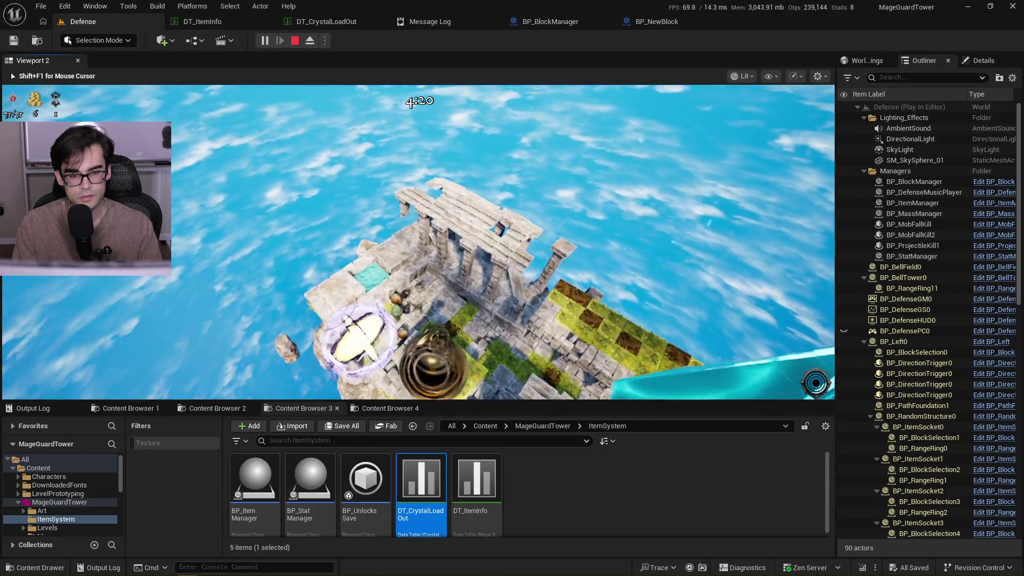
key(Escape)
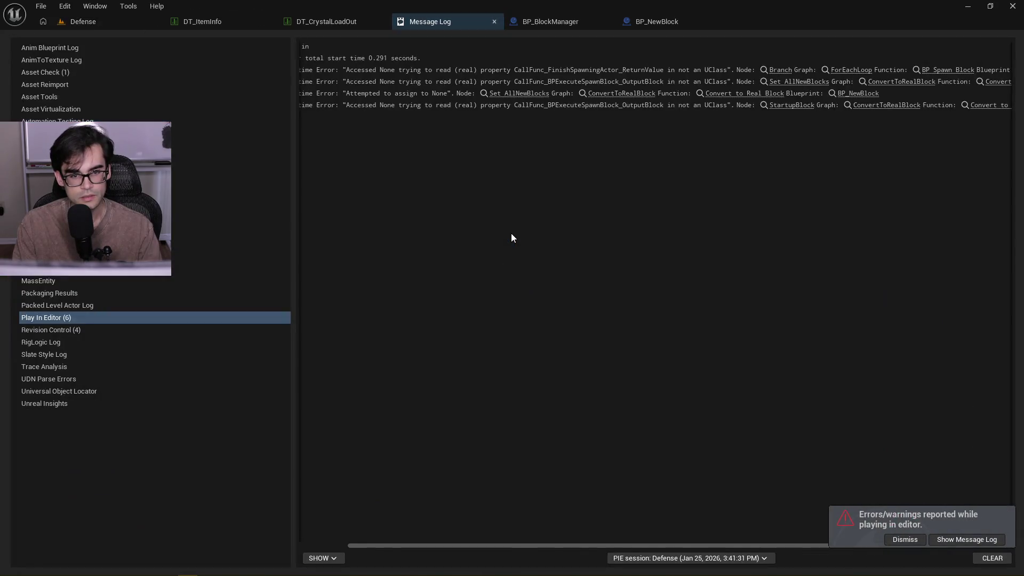
Cycle through BP_NewBlock, BP_BlockManager, the error log and the data table, back to Defense
click(94, 21)
click(647, 23)
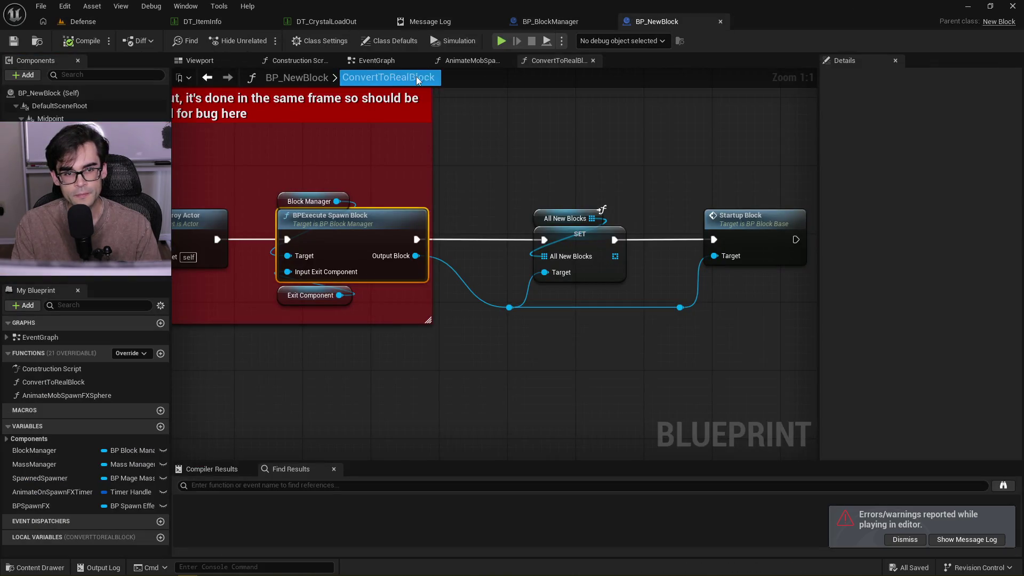
click(549, 21)
click(447, 25)
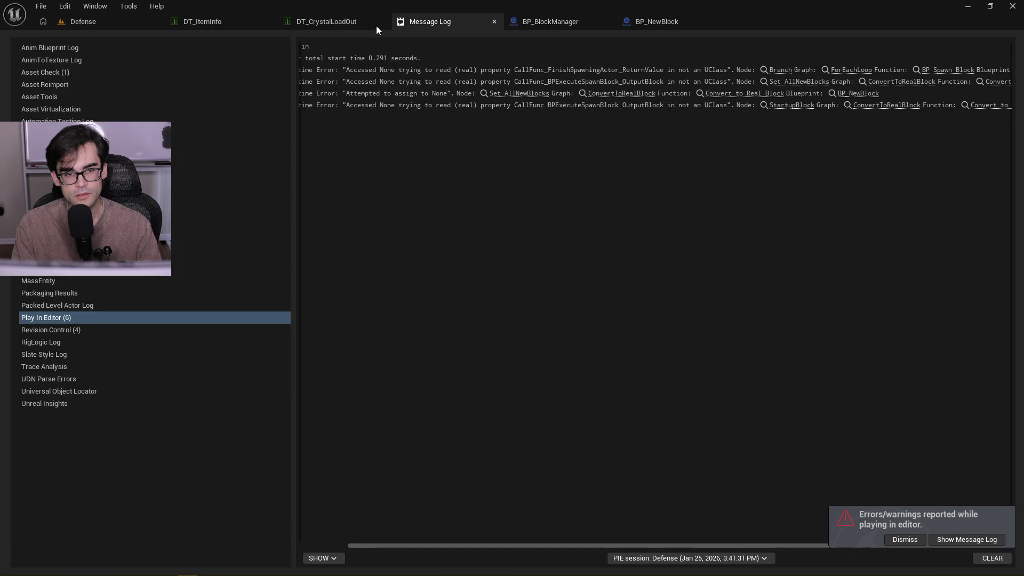
click(210, 24)
click(95, 22)
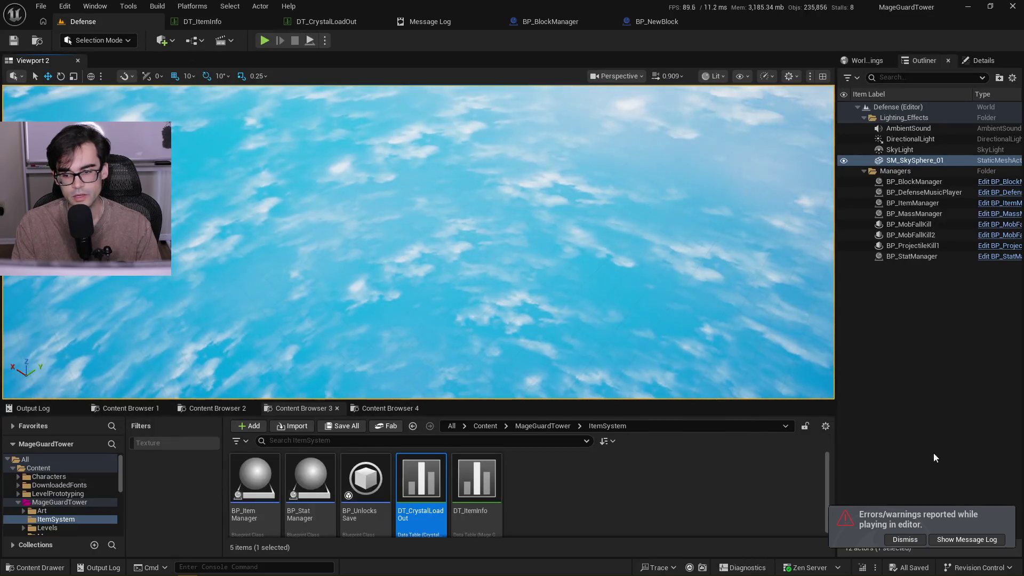
Run another play-test, scroll the error lines, and jump to the failing SET node in ConvertToRealBlock
click(262, 40)
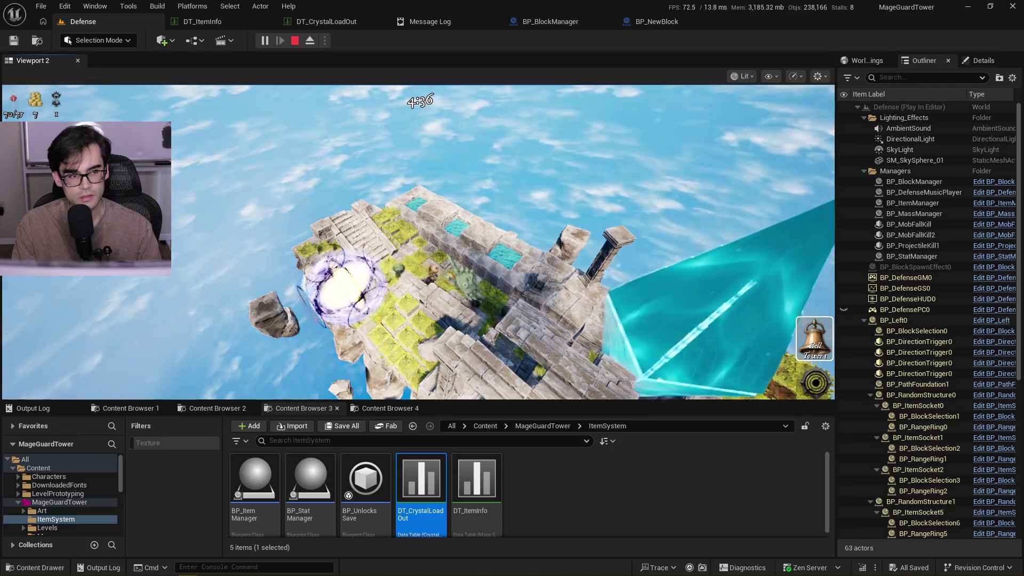
key(Escape)
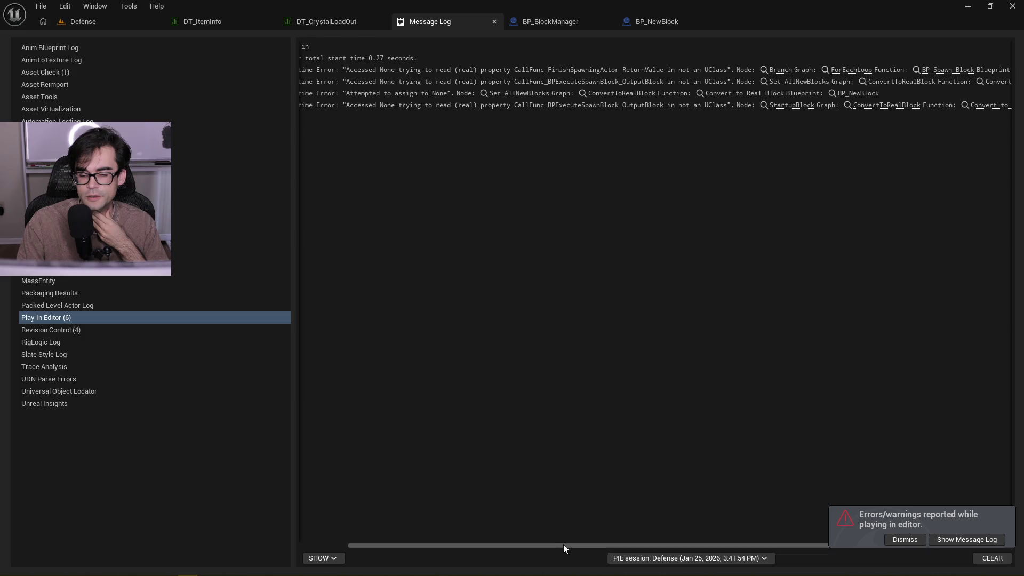
drag(560, 549, 751, 544)
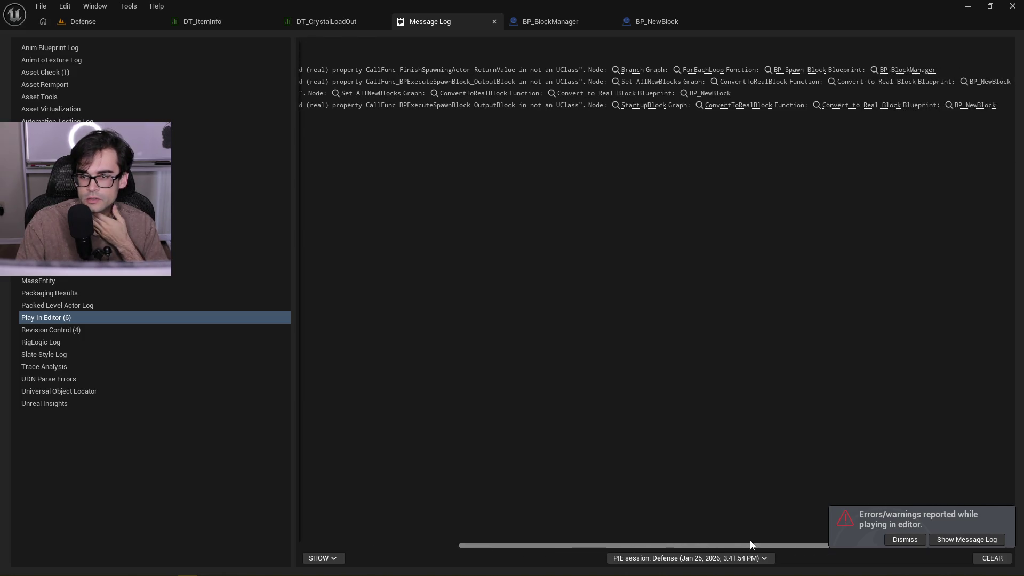
mouse_move(678, 542)
mouse_down()
mouse_move(507, 540)
mouse_move(548, 538)
mouse_move(550, 524)
mouse_up()
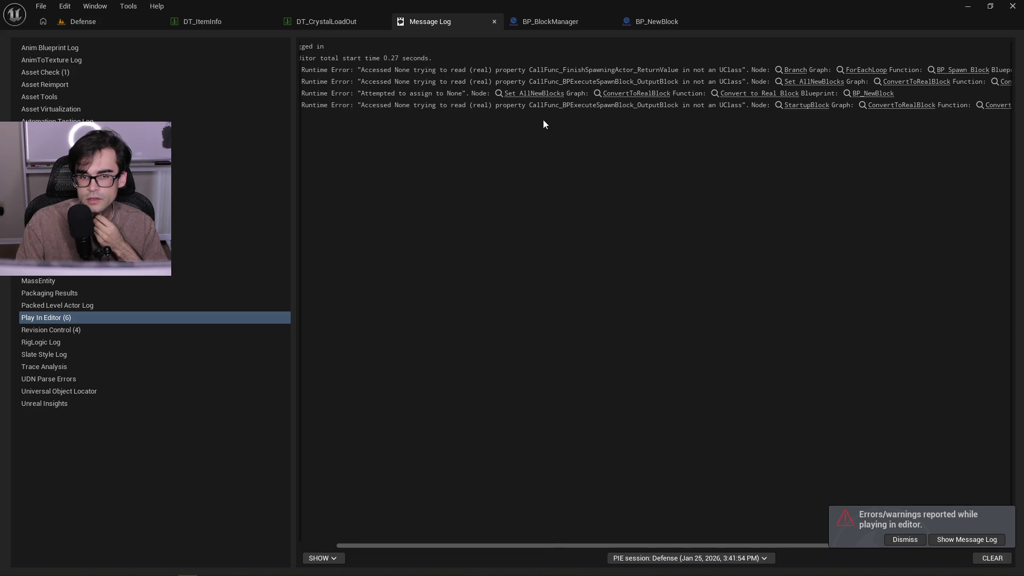
click(533, 94)
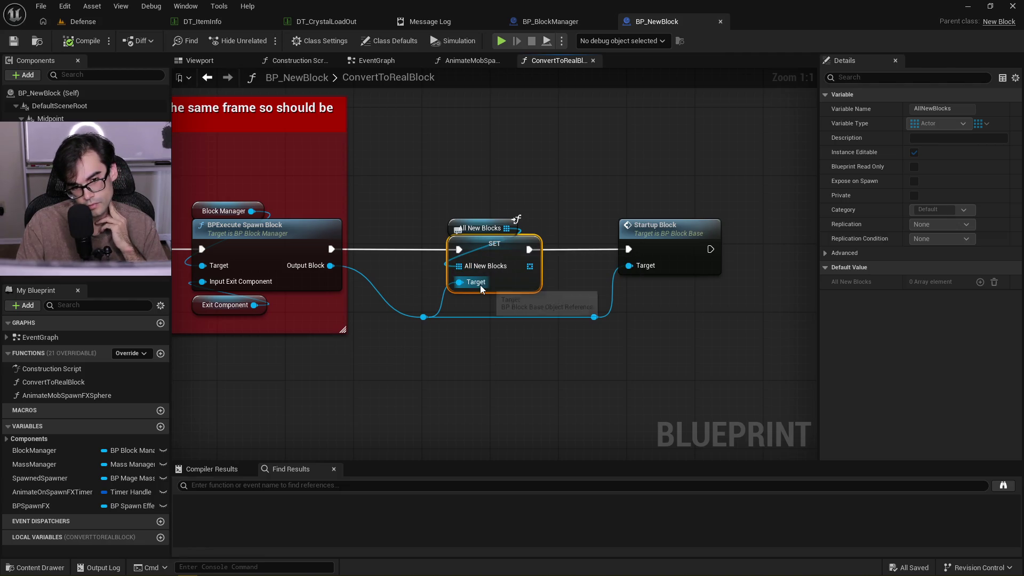
Reposition the All New Blocks getter above the SET node in ConvertToRealBlock
drag(455, 230, 455, 194)
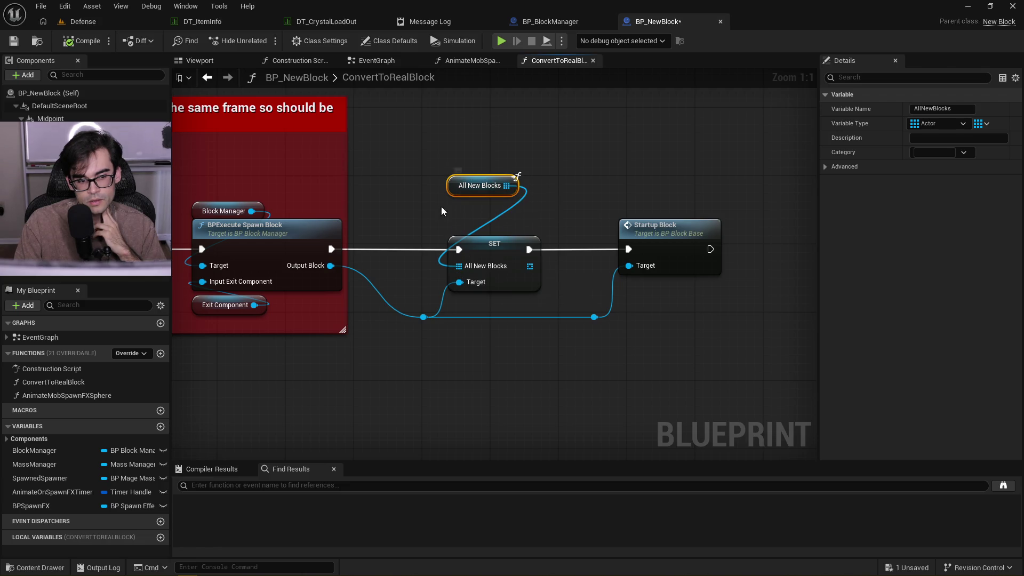
mouse_move(422, 235)
mouse_down()
mouse_move(548, 224)
mouse_move(454, 242)
mouse_up()
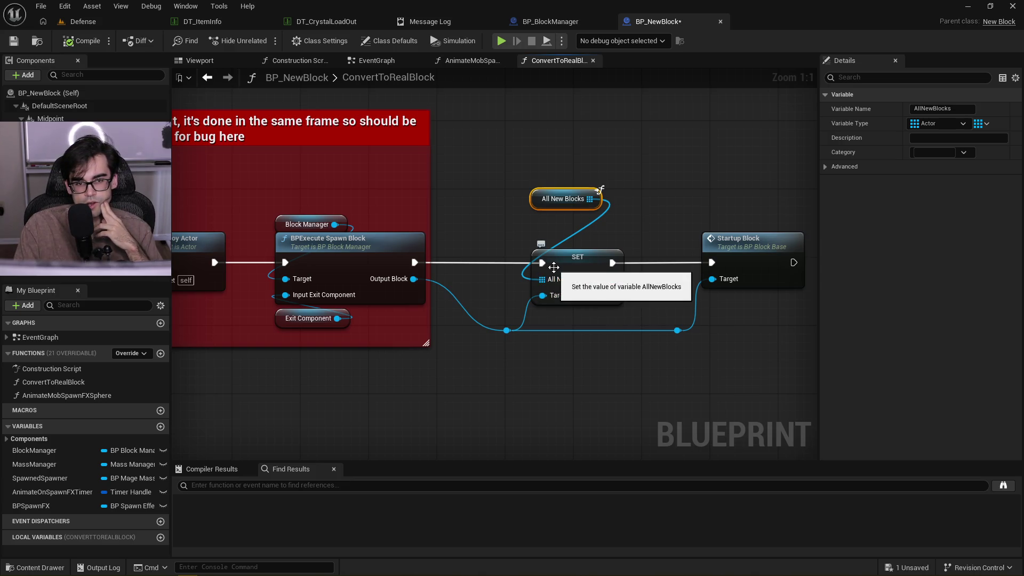
mouse_move(530, 199)
mouse_down()
mouse_move(536, 241)
mouse_move(517, 289)
mouse_move(530, 206)
mouse_up()
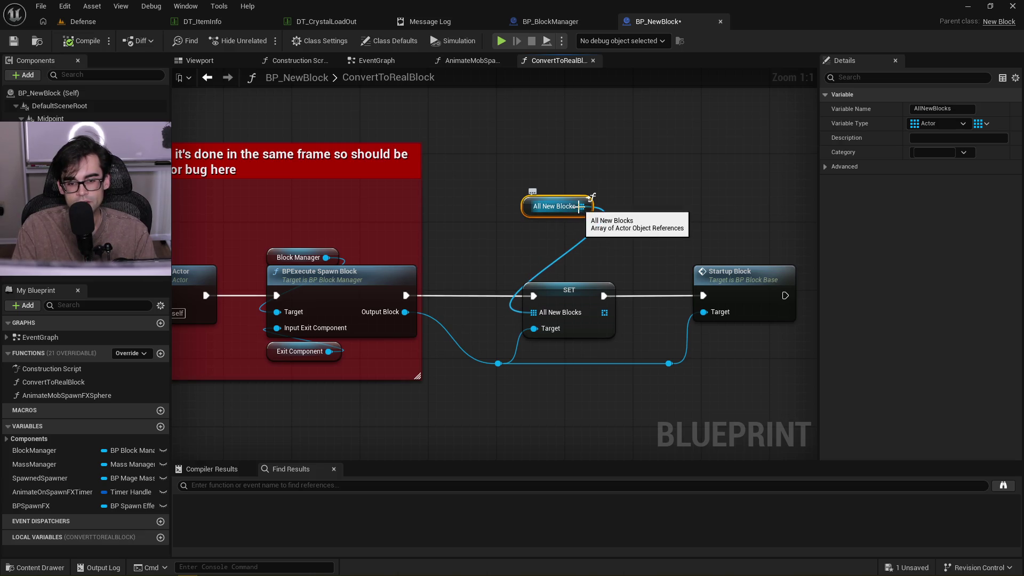
Add an array ADD node that adds Output Block to All New Blocks, executing before Startup Block
drag(580, 206, 577, 243)
text(add)
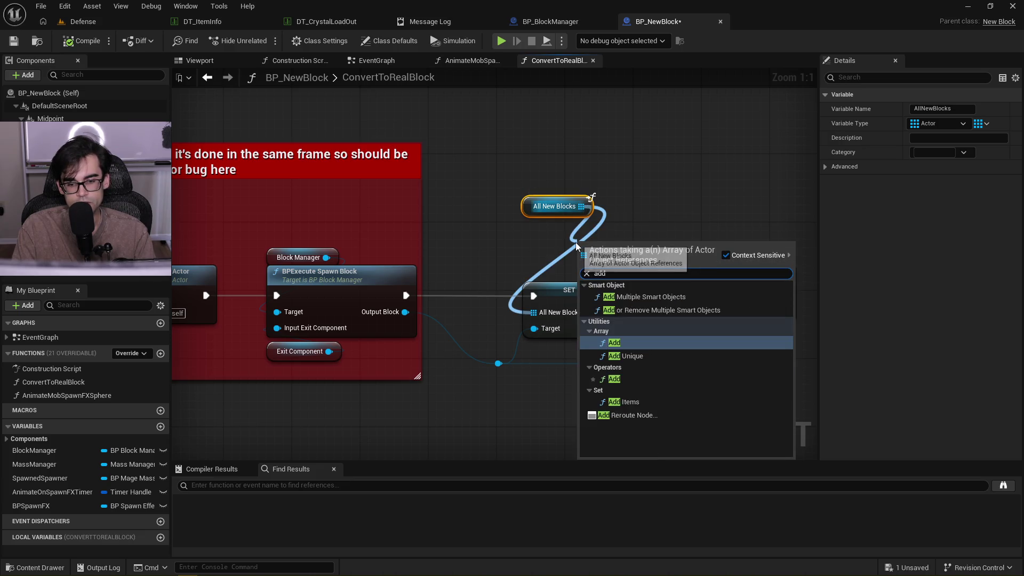
key(Return)
drag(609, 253, 647, 228)
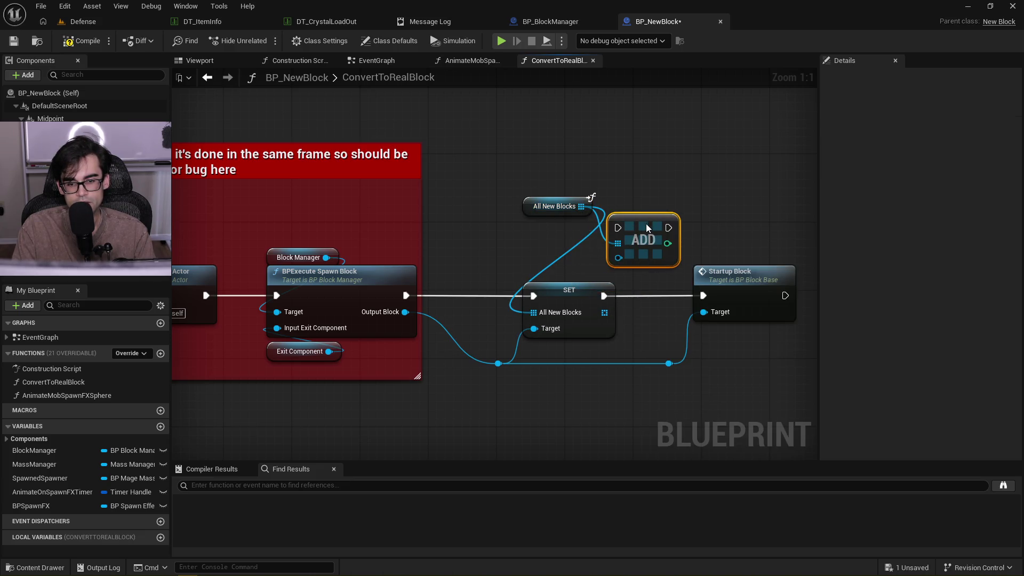
drag(500, 365, 619, 258)
mouse_move(406, 294)
mouse_down()
mouse_move(618, 228)
mouse_move(672, 237)
mouse_move(703, 296)
mouse_up()
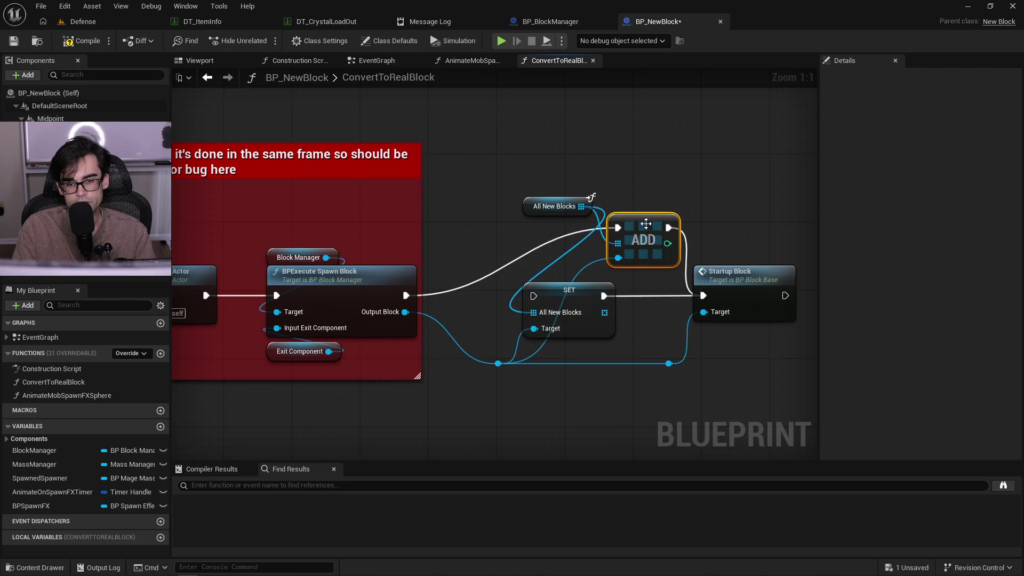
drag(648, 229, 640, 239)
Compile and save BP_NewBlock, then play-test the Defense level
click(80, 41)
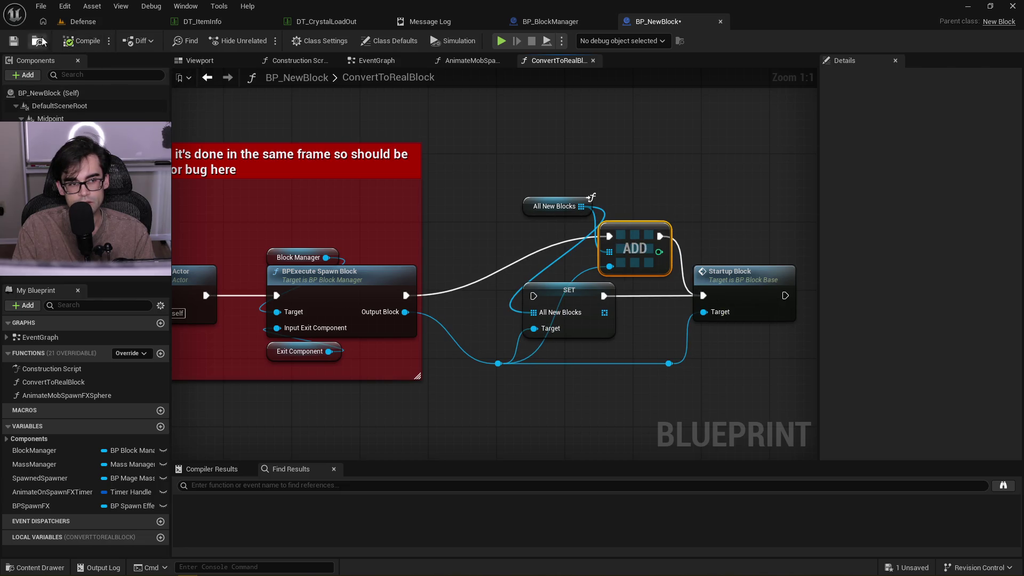
click(13, 42)
click(78, 22)
click(264, 40)
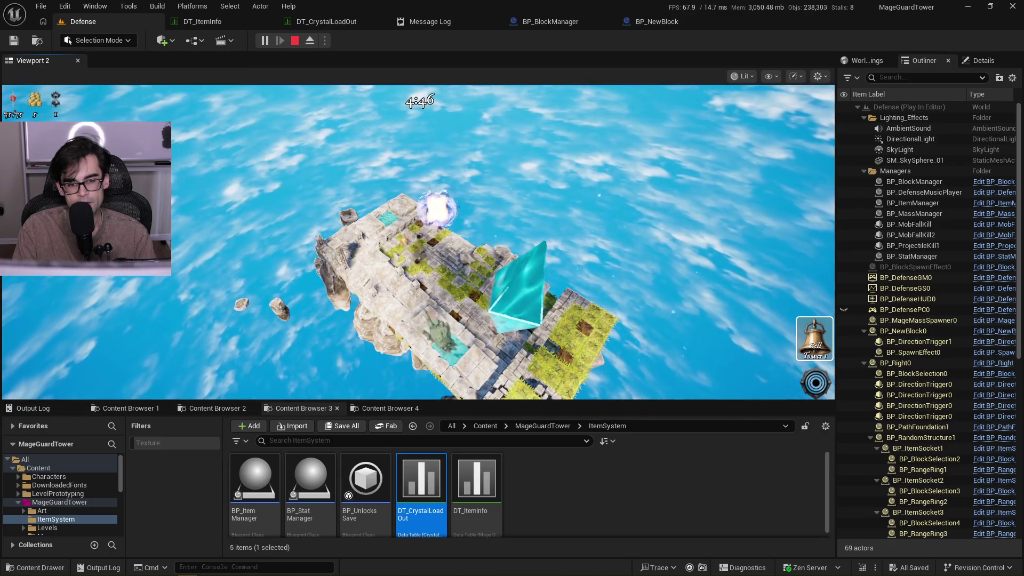
Rerun the Defense play test and confirm the Message Log shows no new errors
key(Escape)
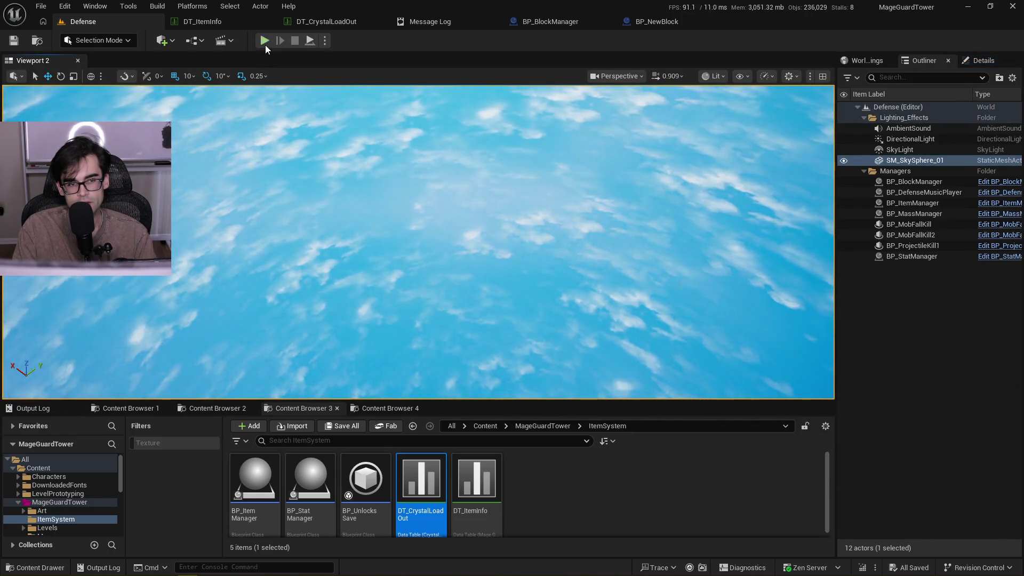
click(264, 40)
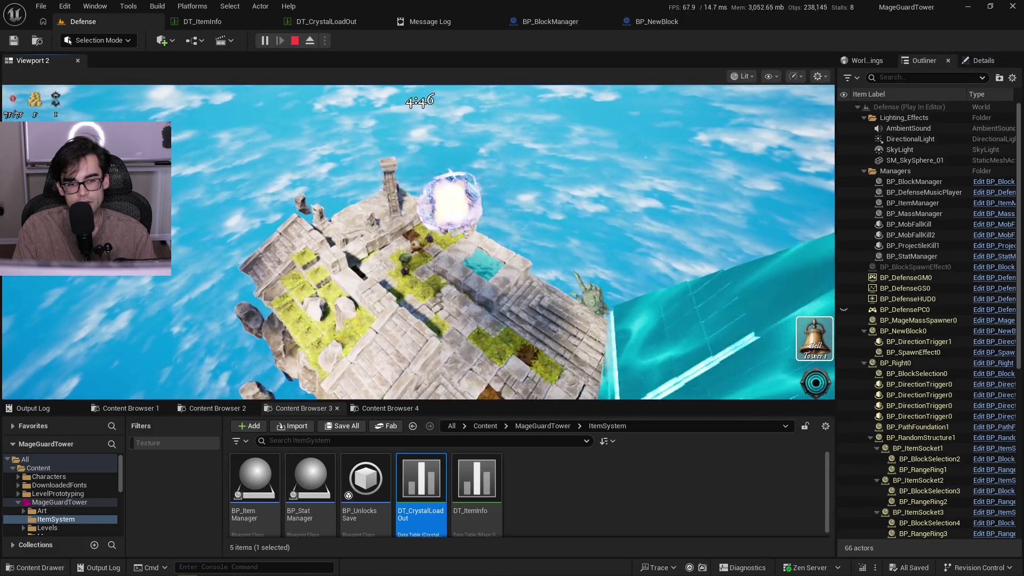
key(Escape)
click(441, 21)
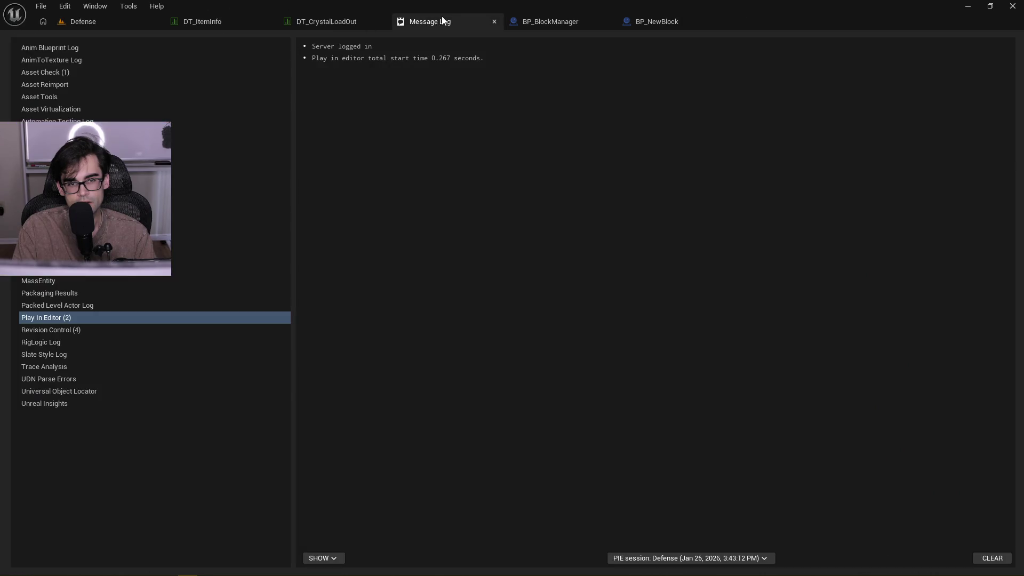
click(493, 21)
click(99, 22)
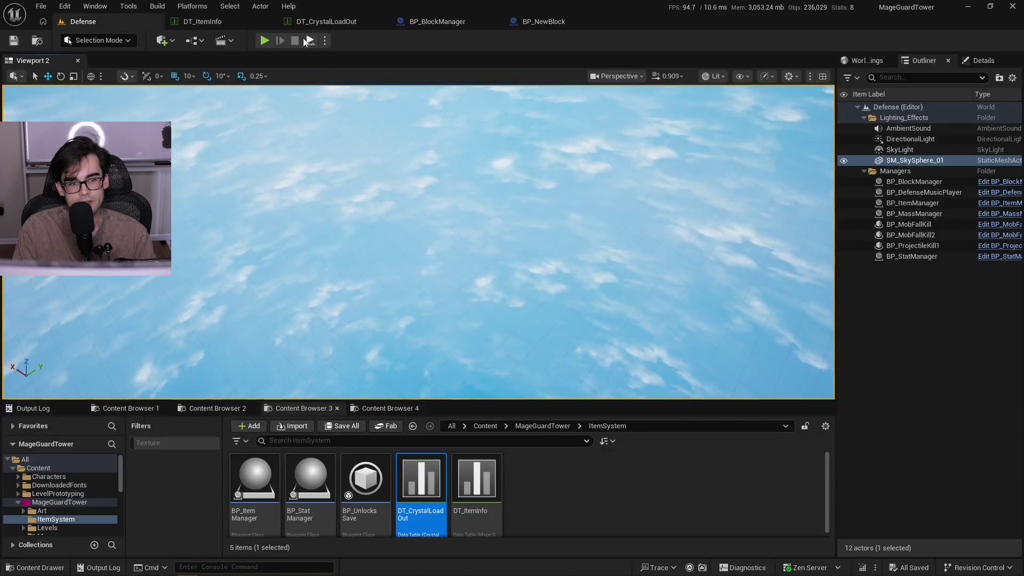
Run two more Defense play tests, stopping each with Esc, until the errors reappear
click(264, 42)
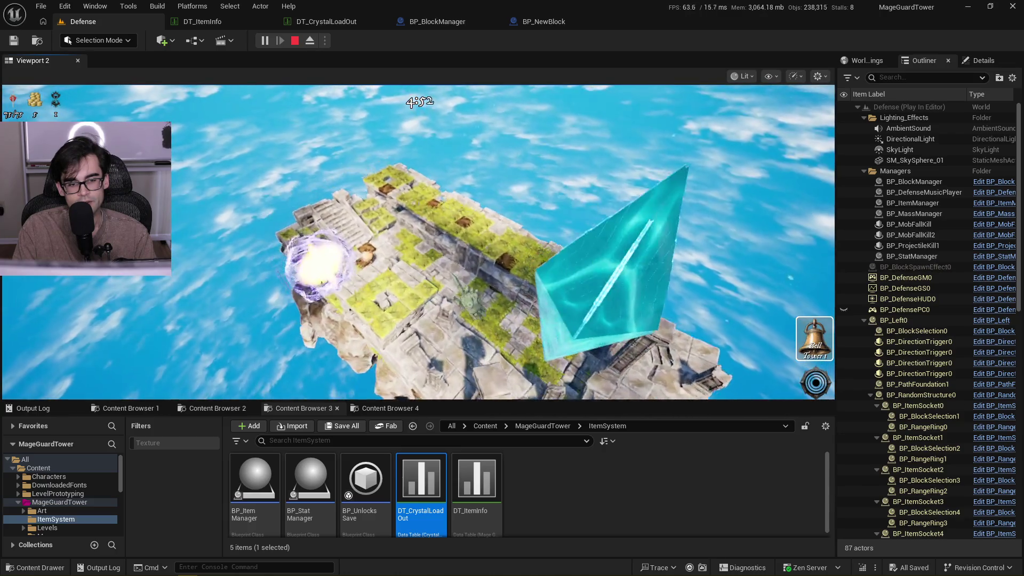
key(Escape)
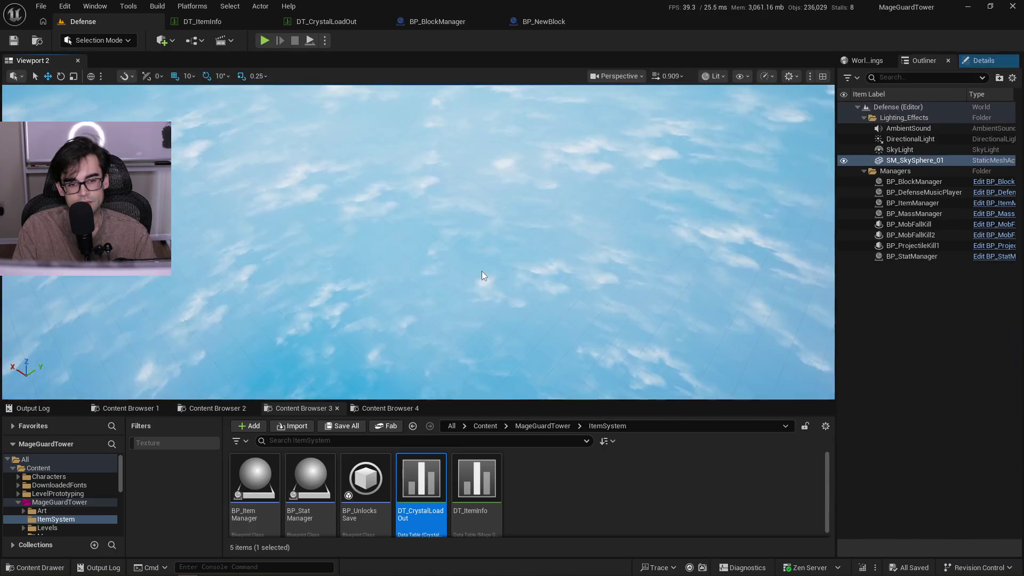
click(261, 44)
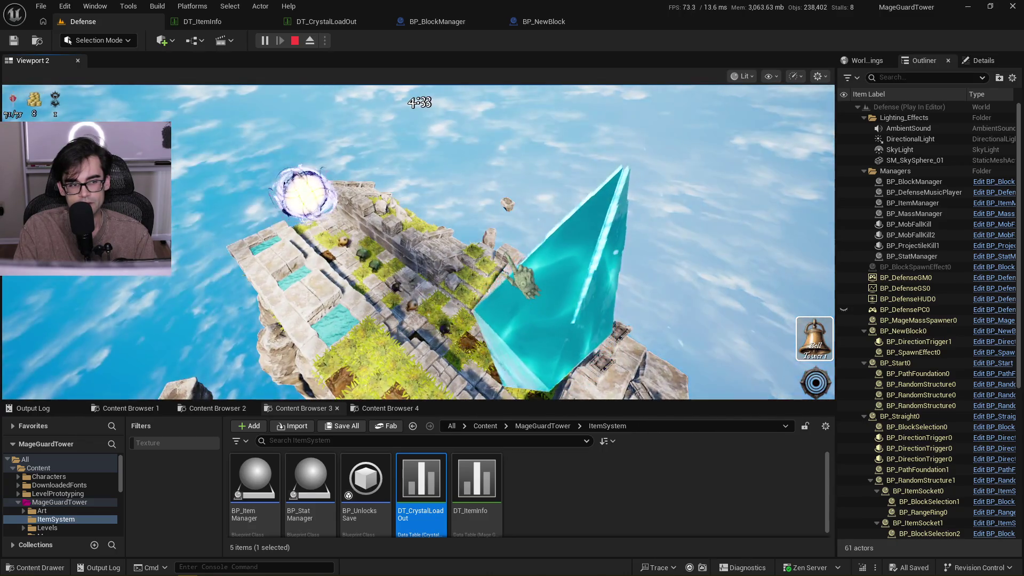
key(Escape)
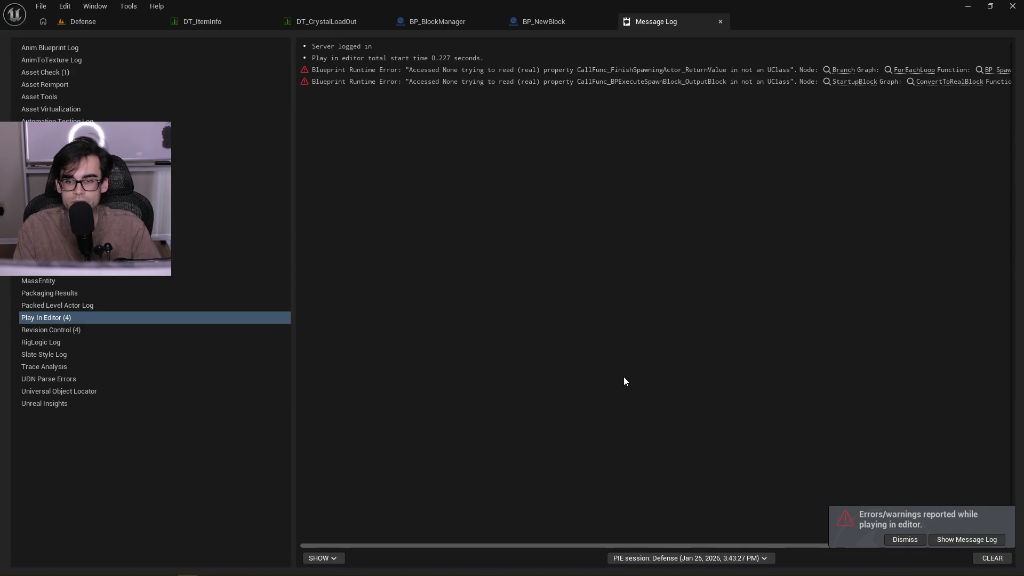
Read the full Accessed None error lines and jump to BP_NewBlock's Convert to Real Block function
mouse_move(544, 545)
mouse_down()
mouse_move(715, 539)
mouse_move(641, 526)
mouse_move(699, 519)
mouse_move(488, 508)
mouse_move(671, 492)
mouse_move(740, 498)
mouse_up()
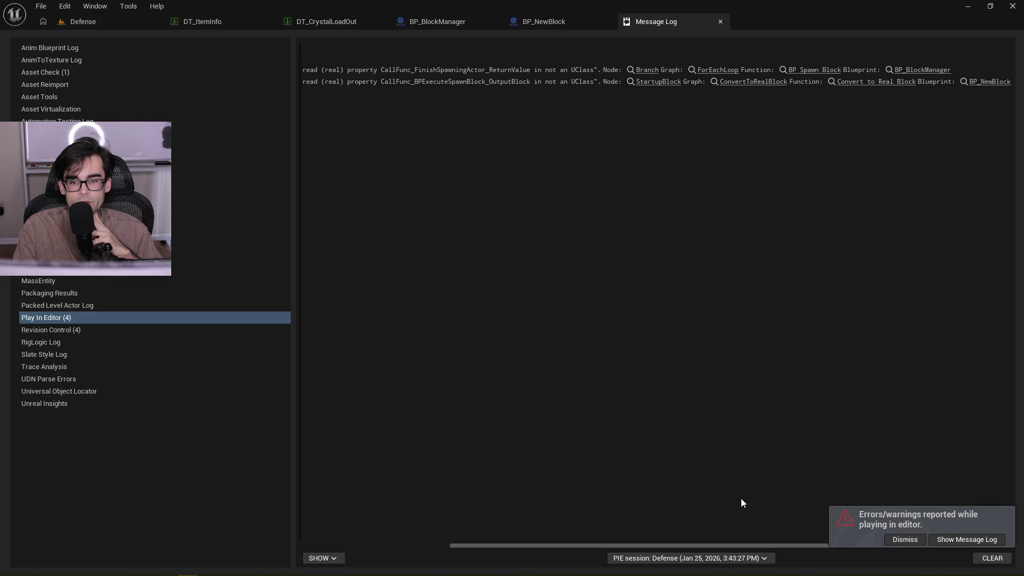
click(882, 83)
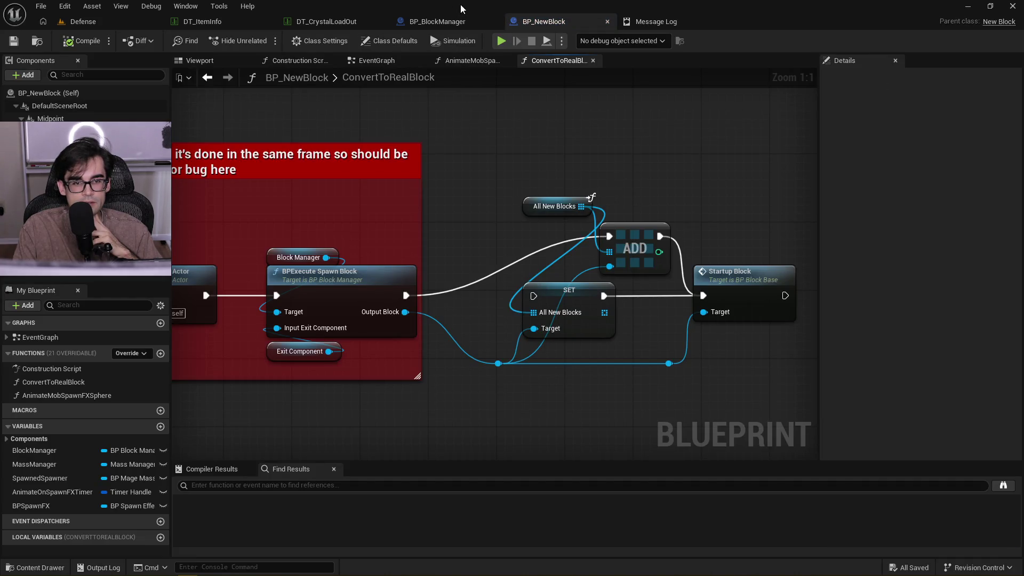
Place the All New Blocks getter onto the ADD node, then open BPExecuteSpawnBlock in BP_BlockManager
click(657, 23)
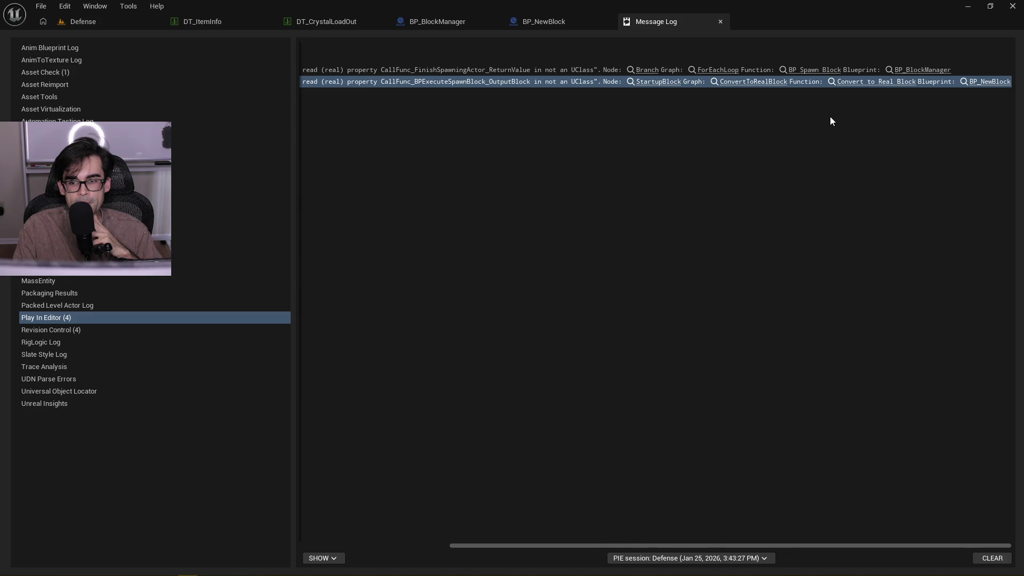
click(733, 81)
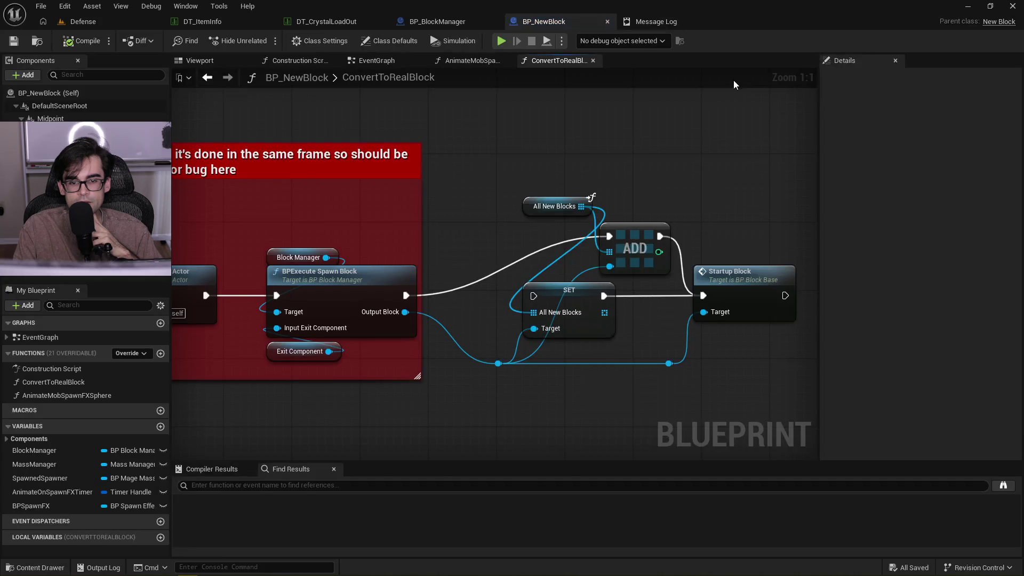
drag(467, 171, 603, 146)
mouse_move(660, 182)
mouse_down()
mouse_move(690, 170)
mouse_move(736, 191)
mouse_move(749, 212)
mouse_move(683, 164)
mouse_move(692, 157)
mouse_up()
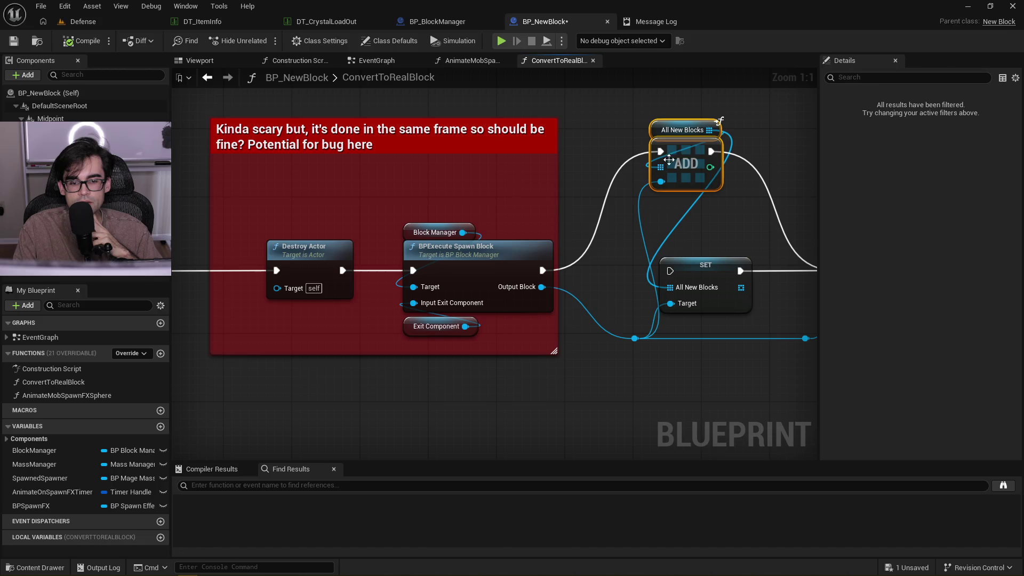
double_click(499, 254)
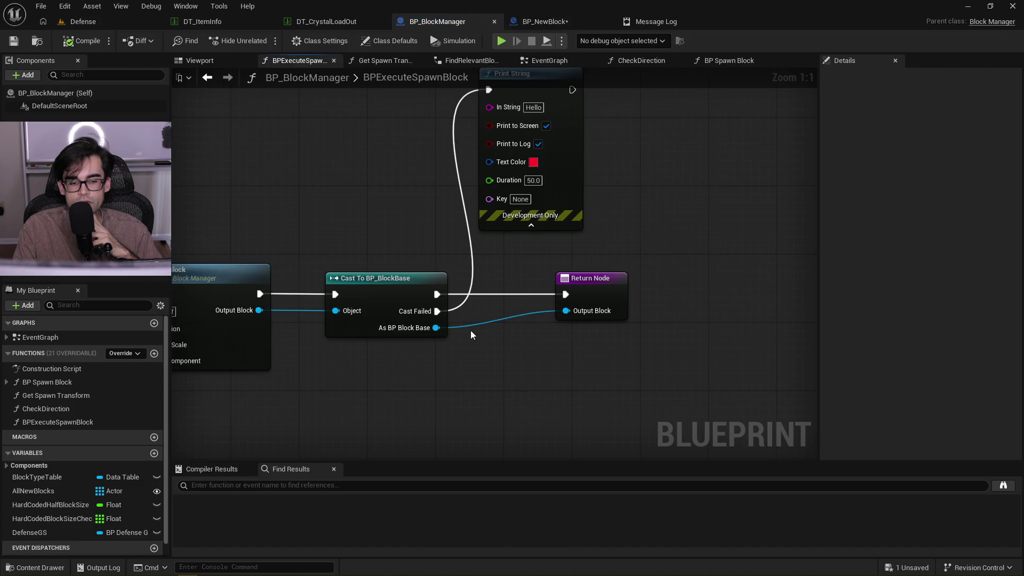
Put an F9 breakpoint on Cast To BP_BlockBase, then play-test the Defense level
drag(528, 270, 644, 215)
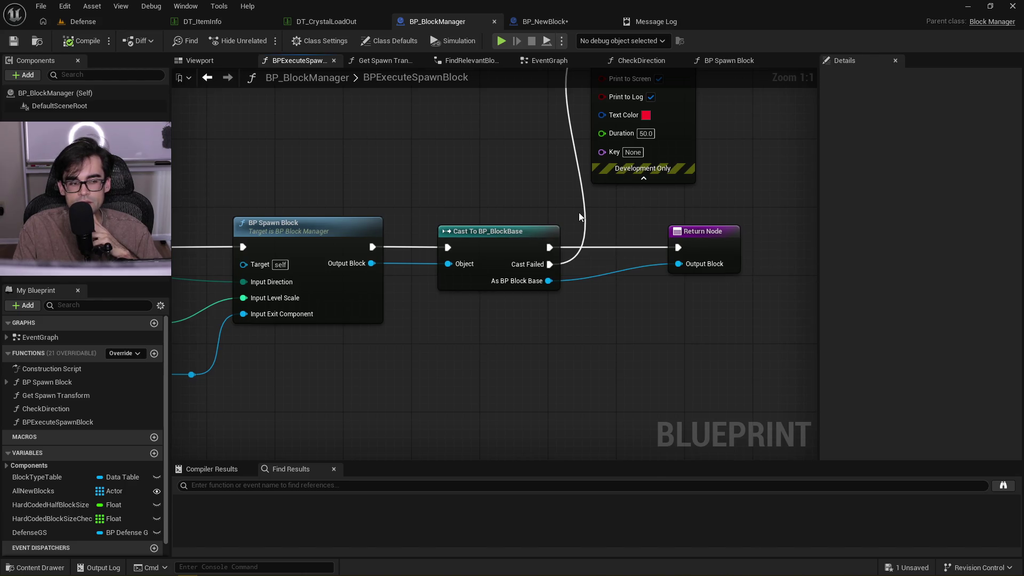
drag(579, 216, 789, 214)
scroll(789, 213, down, 3)
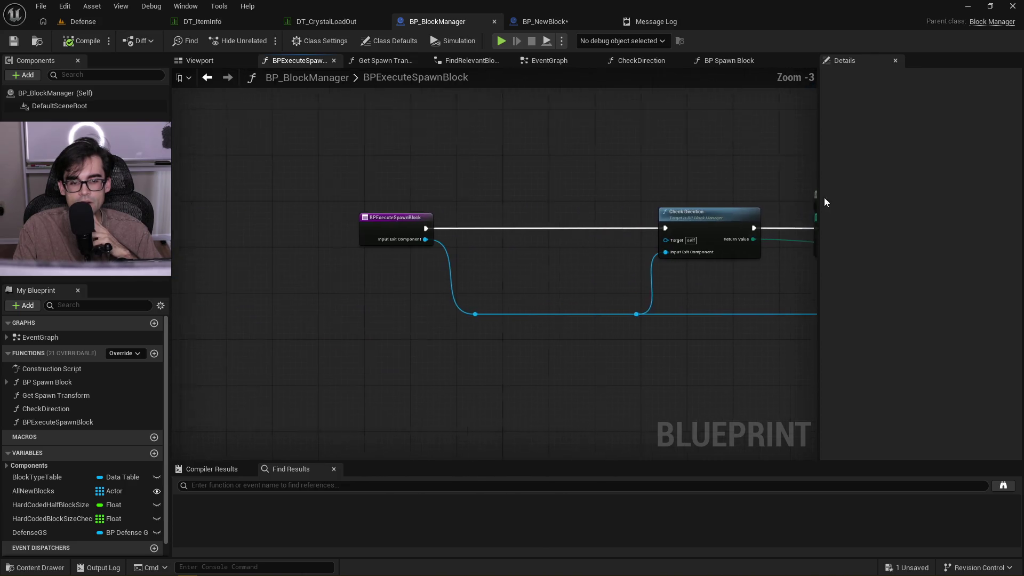
scroll(608, 194, up, 2)
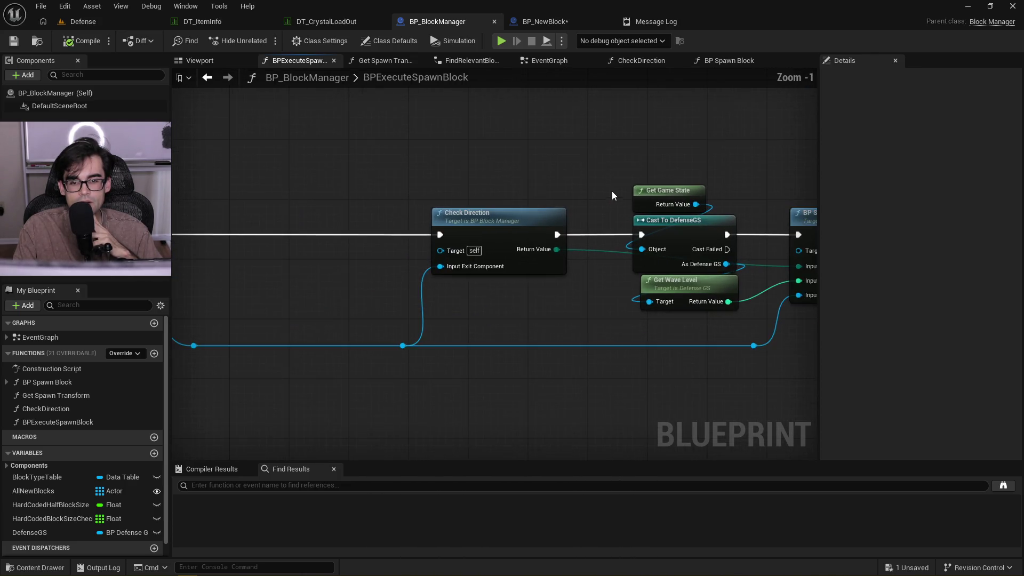
drag(612, 191, 360, 174)
drag(655, 176, 348, 164)
mouse_move(491, 161)
mouse_down()
mouse_move(459, 178)
mouse_move(423, 241)
mouse_up()
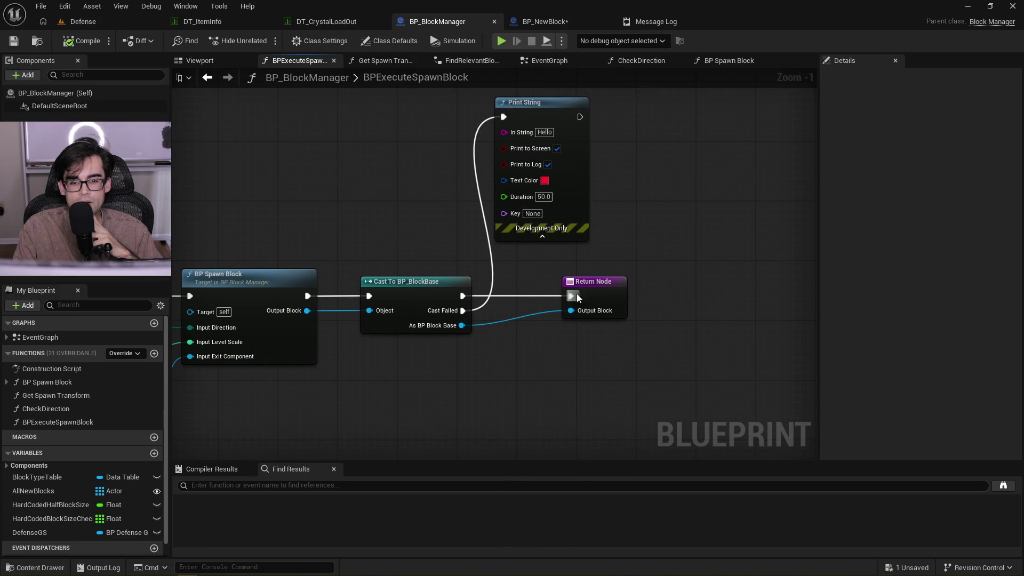
click(414, 275)
key(F9)
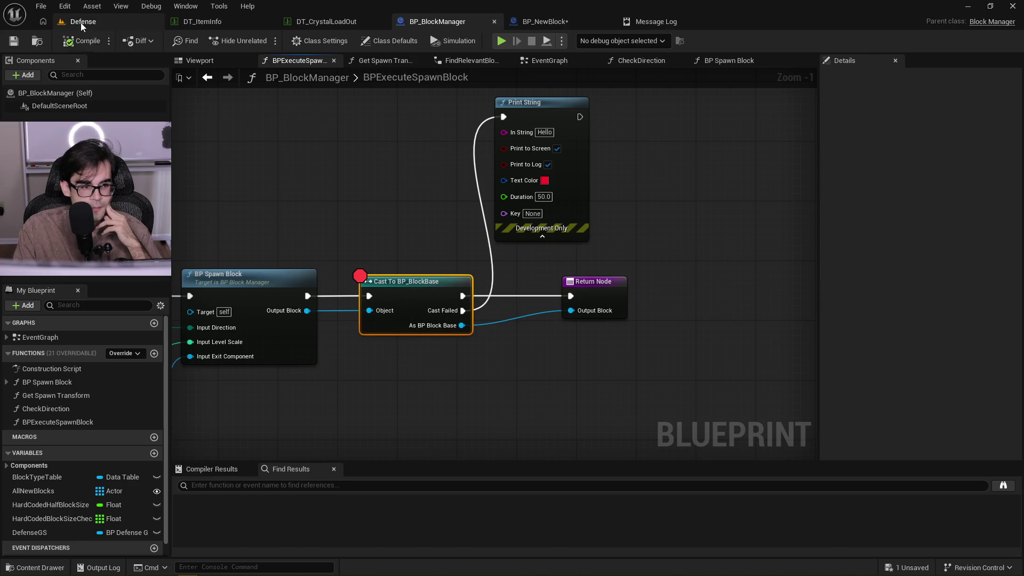
click(81, 22)
click(259, 39)
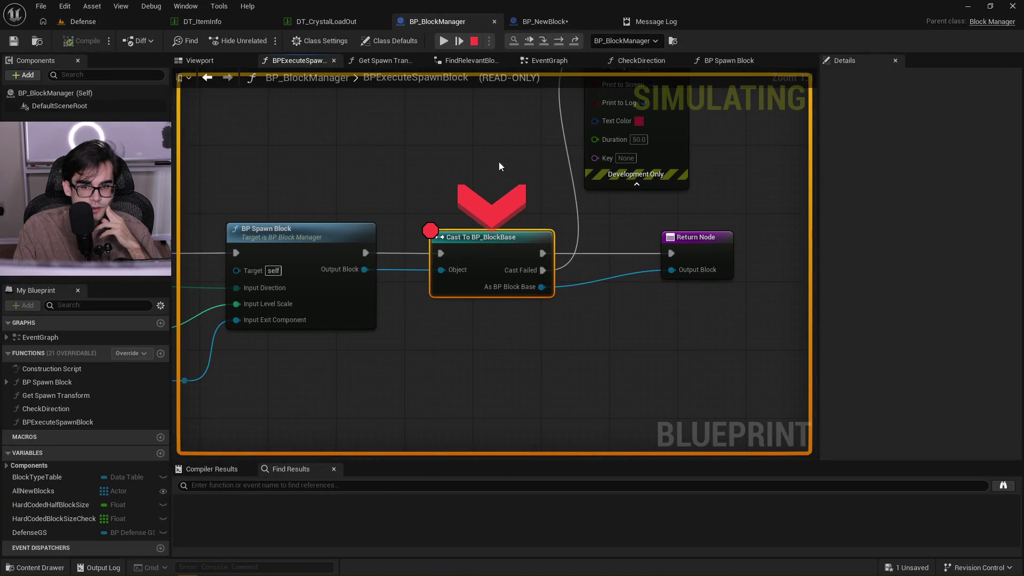
mouse_move(459, 270)
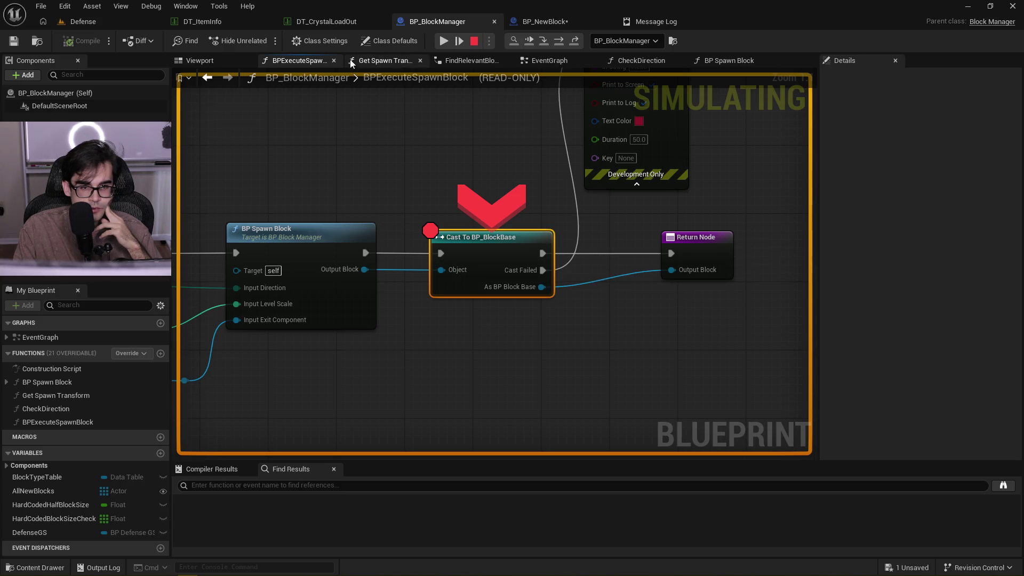
click(447, 45)
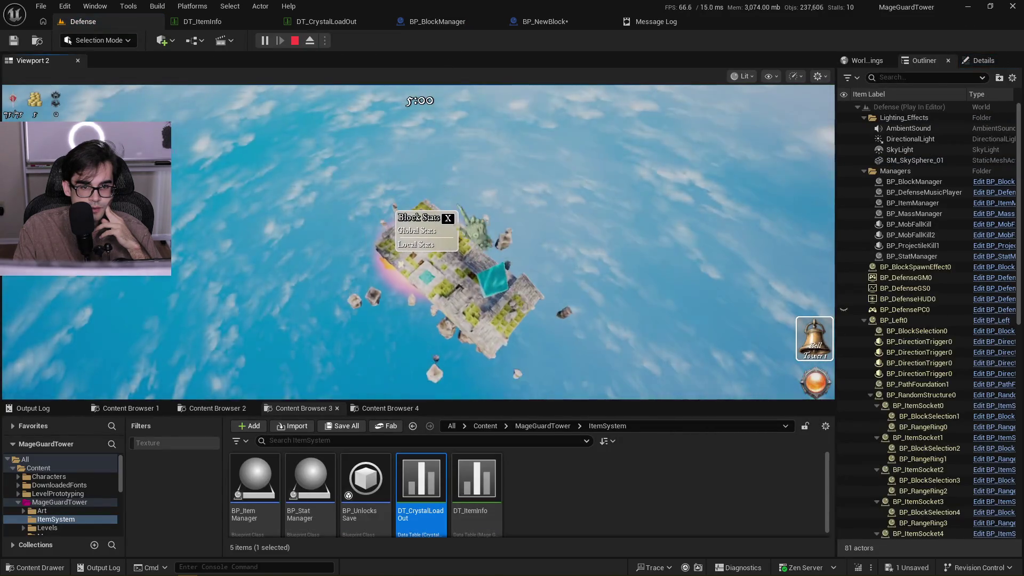
click(292, 44)
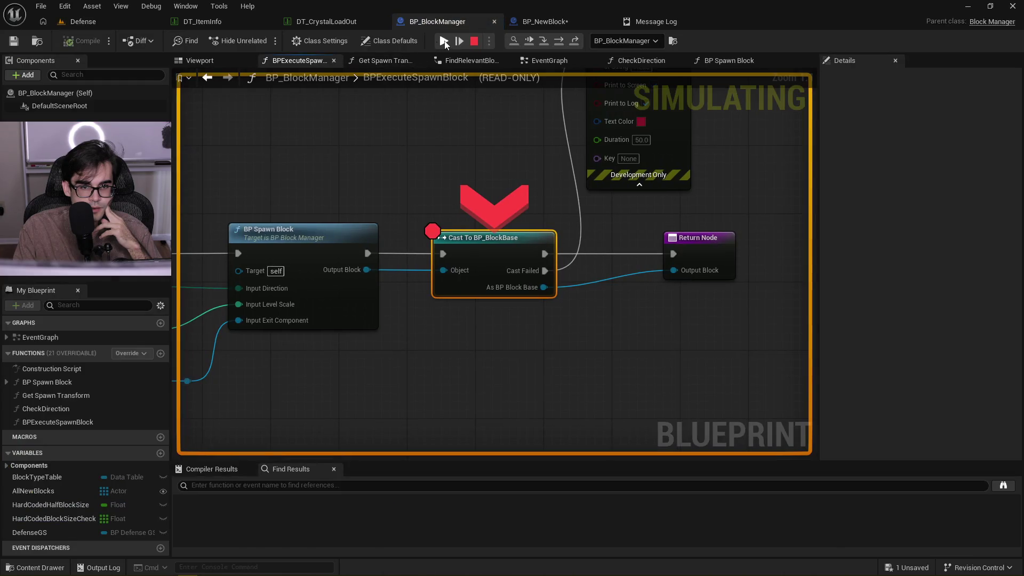
click(444, 41)
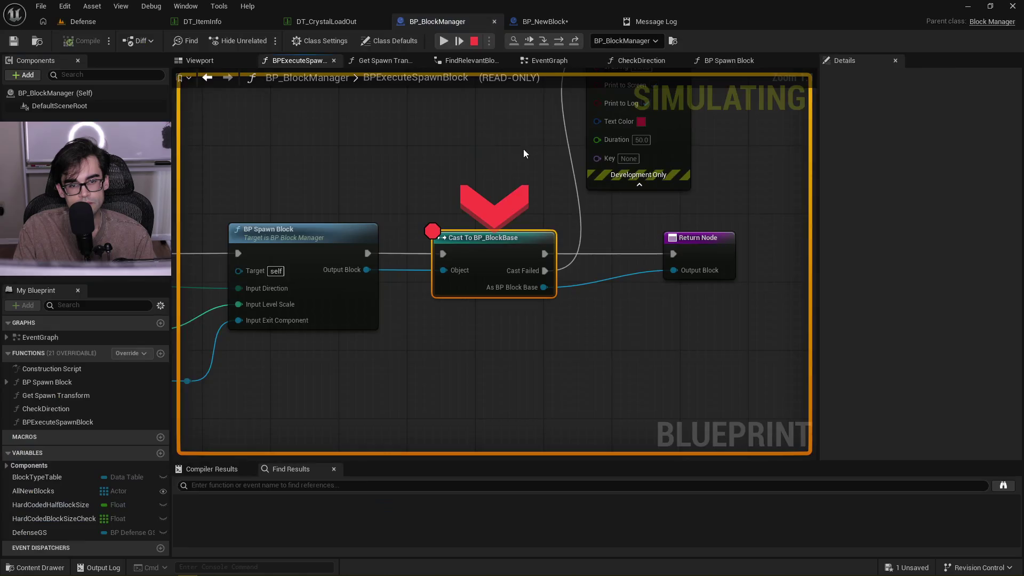
mouse_move(446, 270)
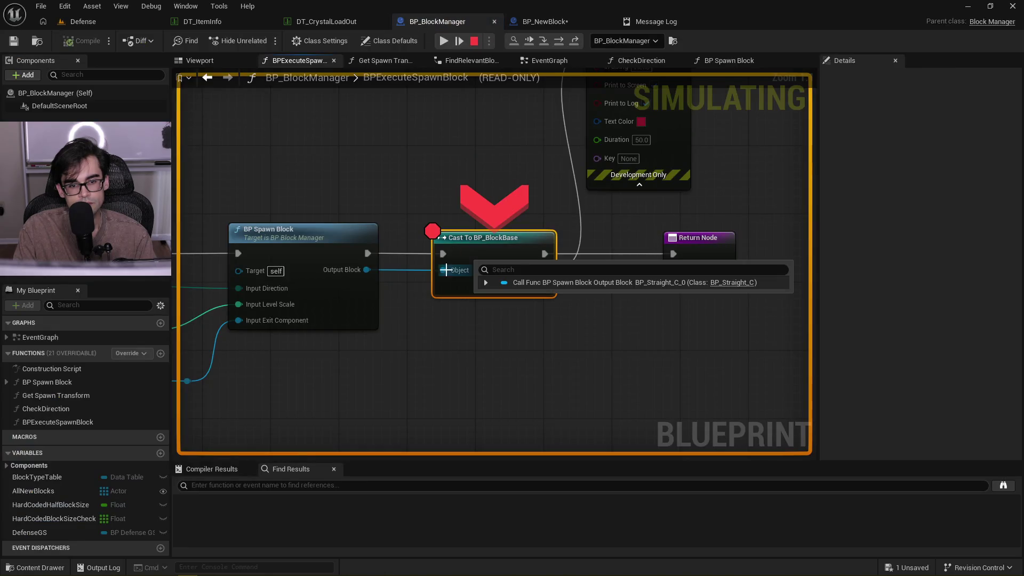
click(443, 41)
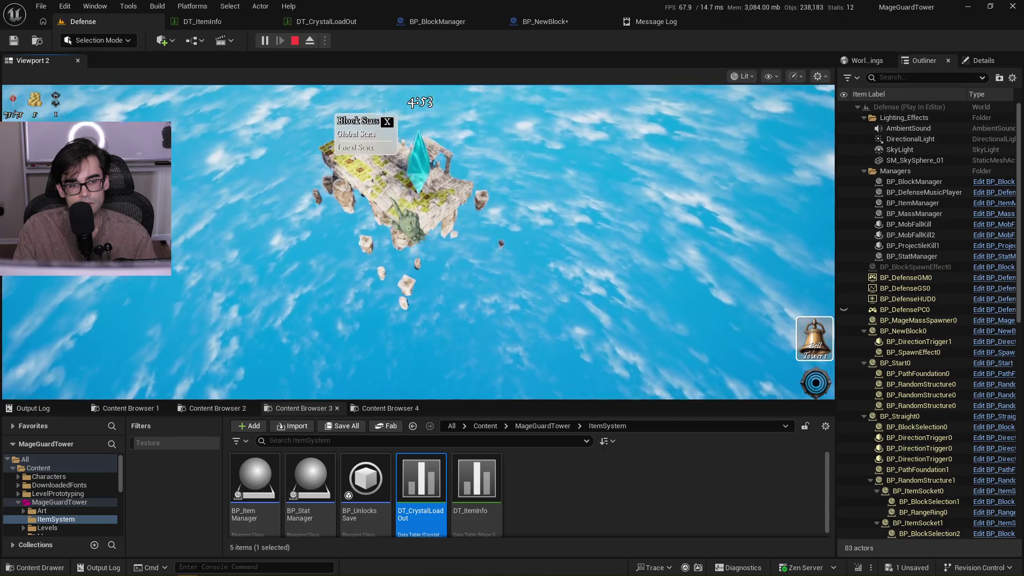
key(Escape)
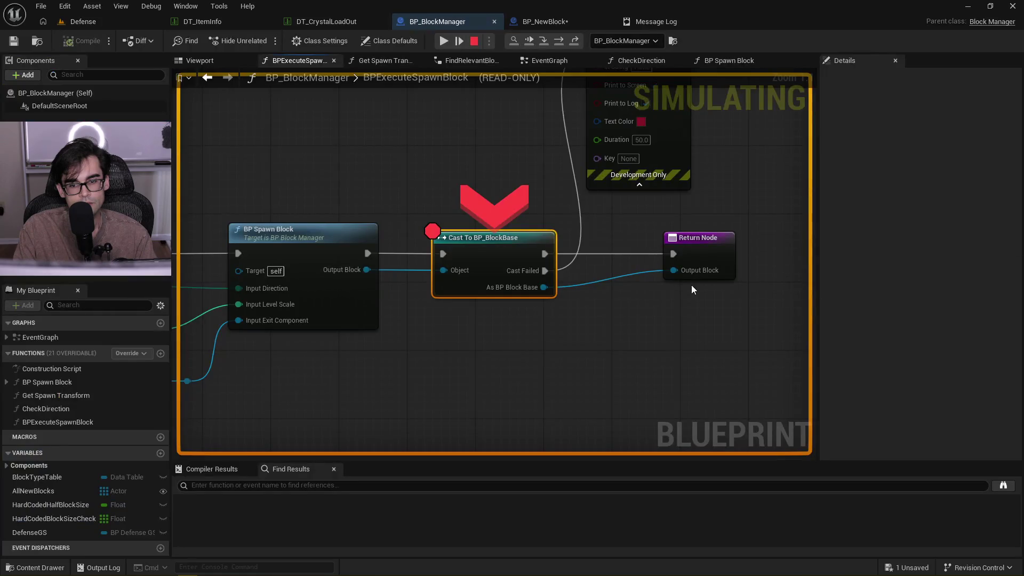
click(446, 42)
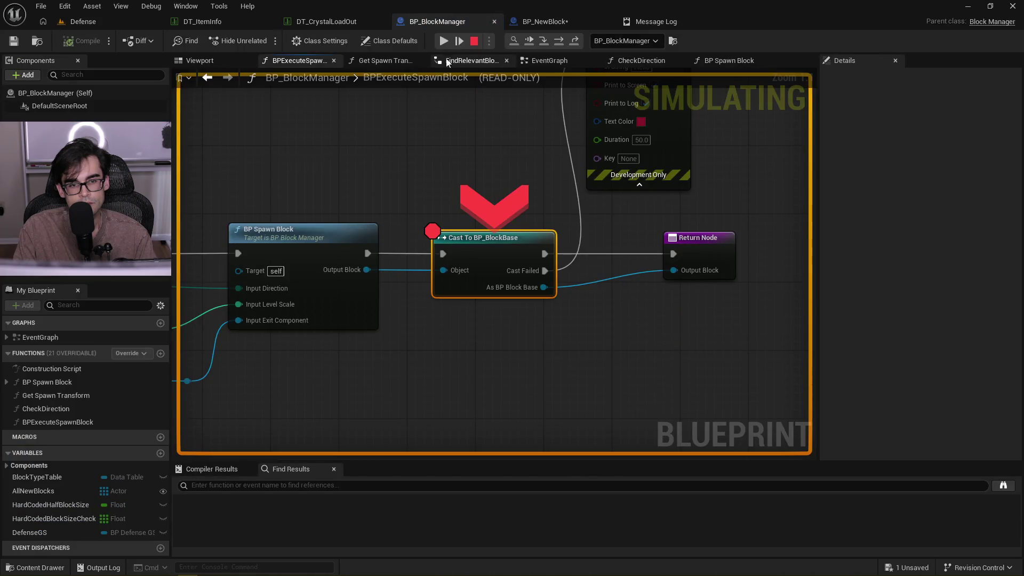
Run another play test, then move the All New Blocks ADD nodes up-right in ConvertToRealBlock
click(443, 41)
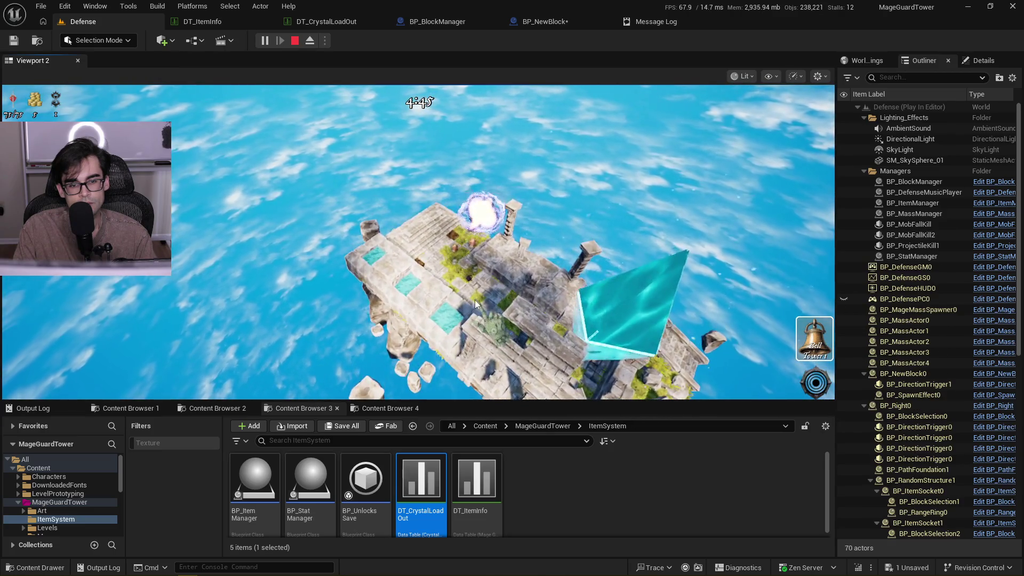
key(Escape)
click(543, 22)
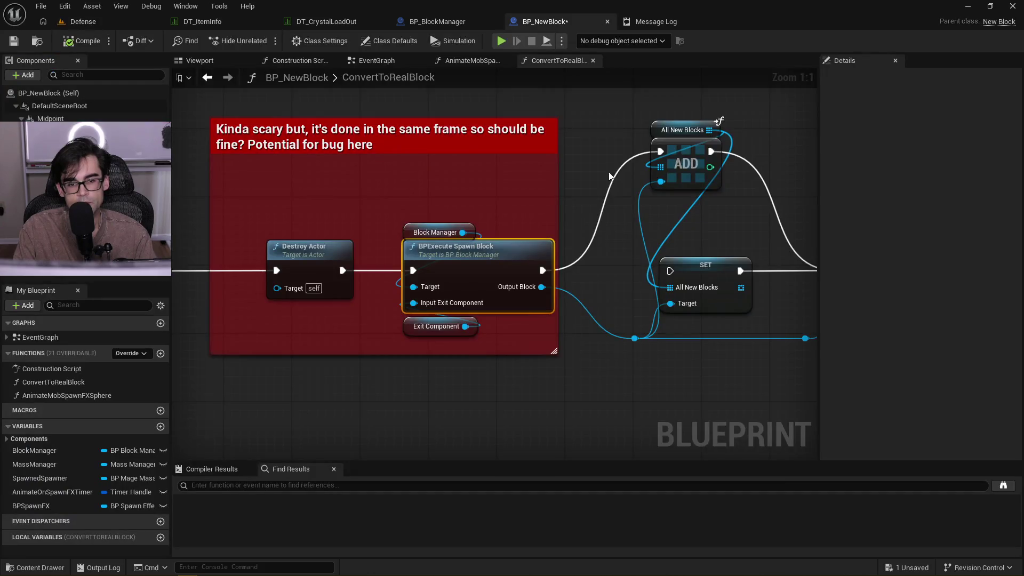
drag(731, 200, 602, 250)
mouse_move(600, 160)
mouse_down()
mouse_move(562, 206)
mouse_move(590, 191)
mouse_up()
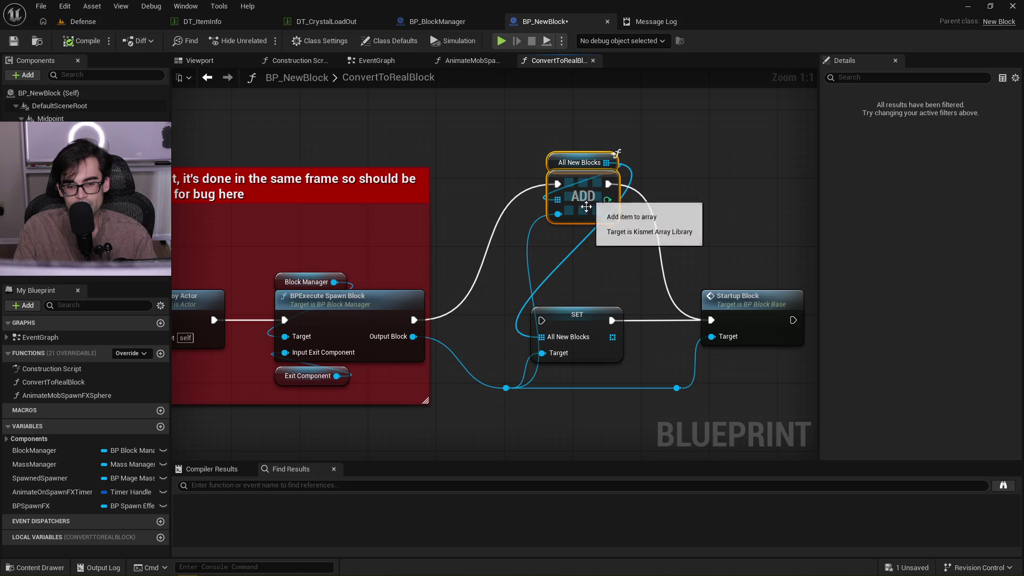
Check the Message Log from the Defense level and save BP_NewBlock
click(85, 22)
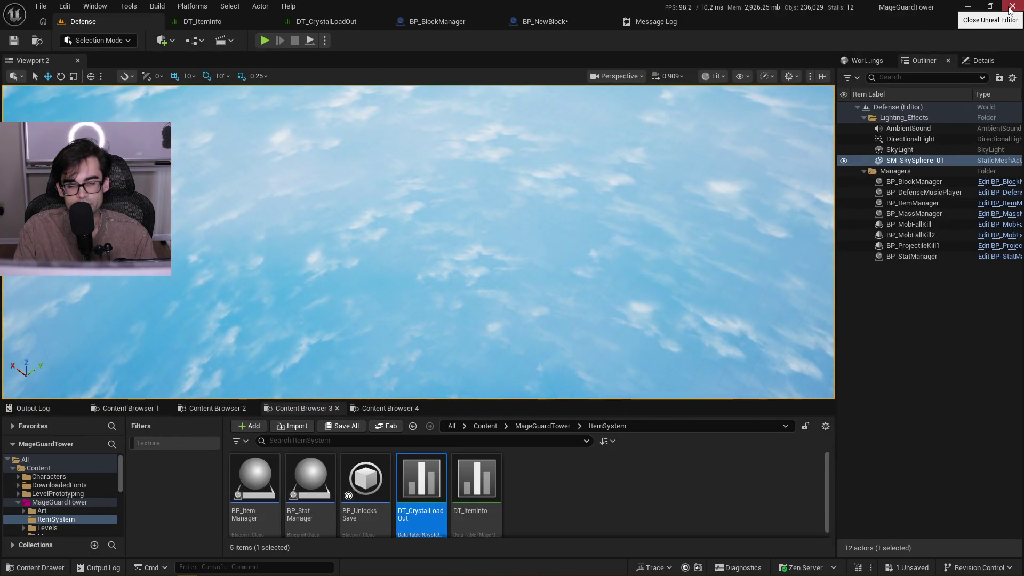
click(704, 23)
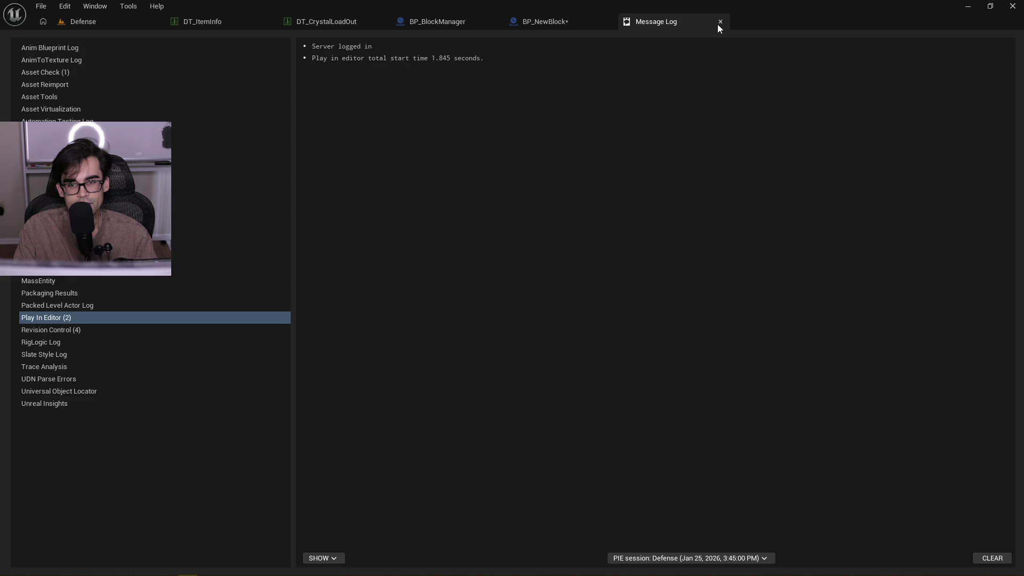
click(718, 23)
click(14, 40)
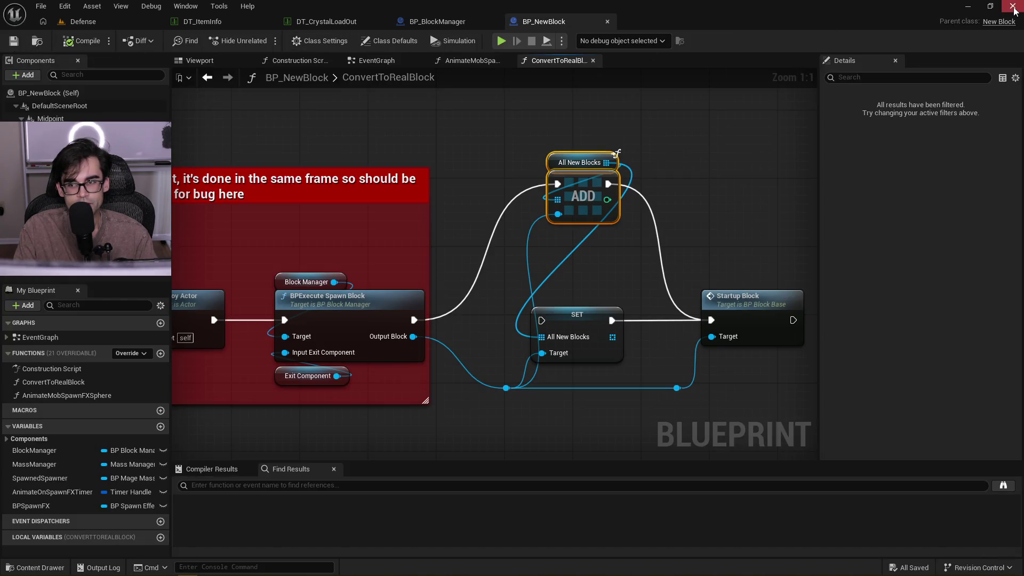
Leave Unreal Editor, stop the MageMassSpawner.cpp debug session and close the code editor
key(alt+Tab)
click(653, 271)
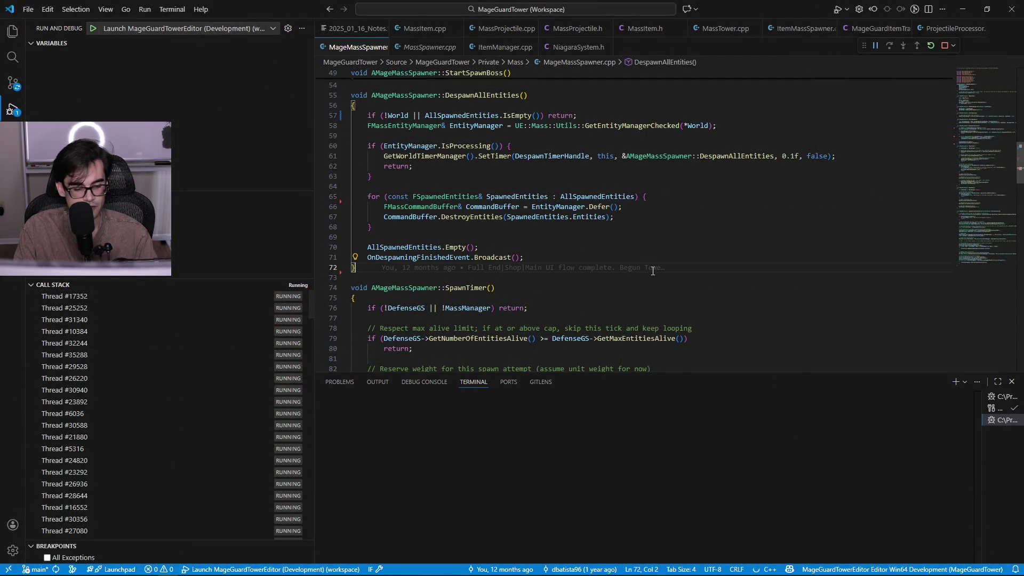
click(944, 46)
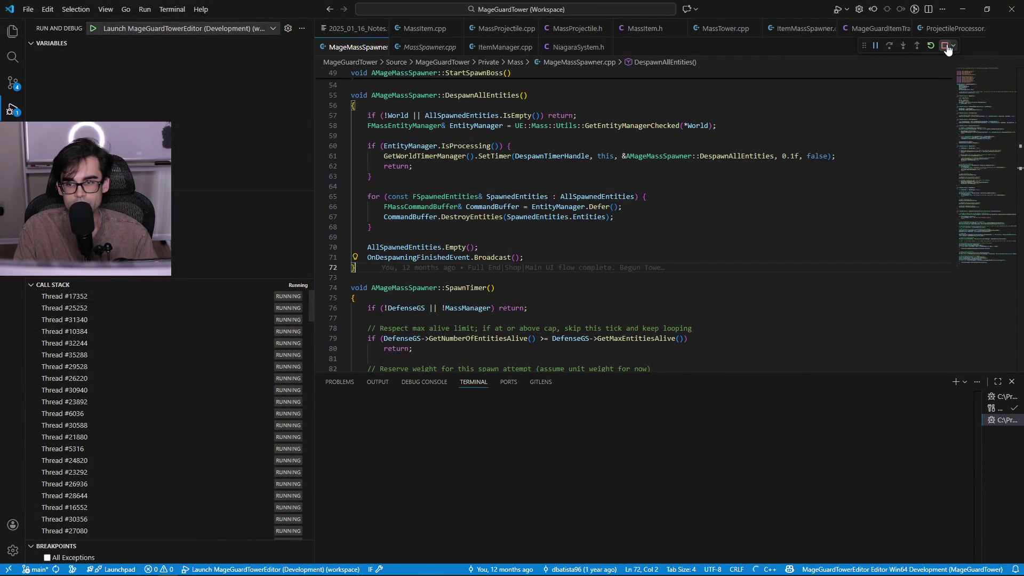
click(1012, 9)
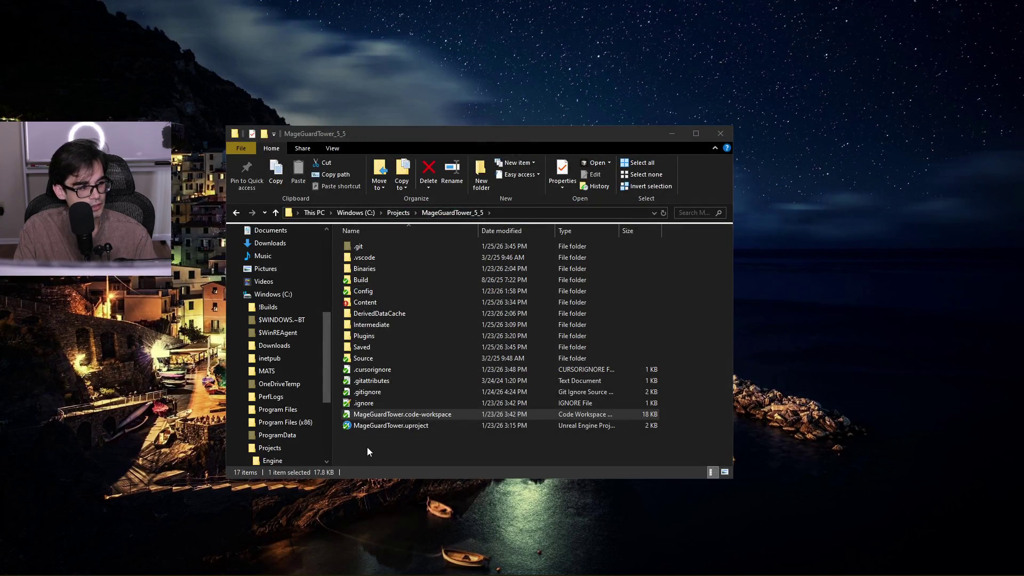
Launch MageGuardTower.code-workspace from the project folder in Cursor
double_click(462, 414)
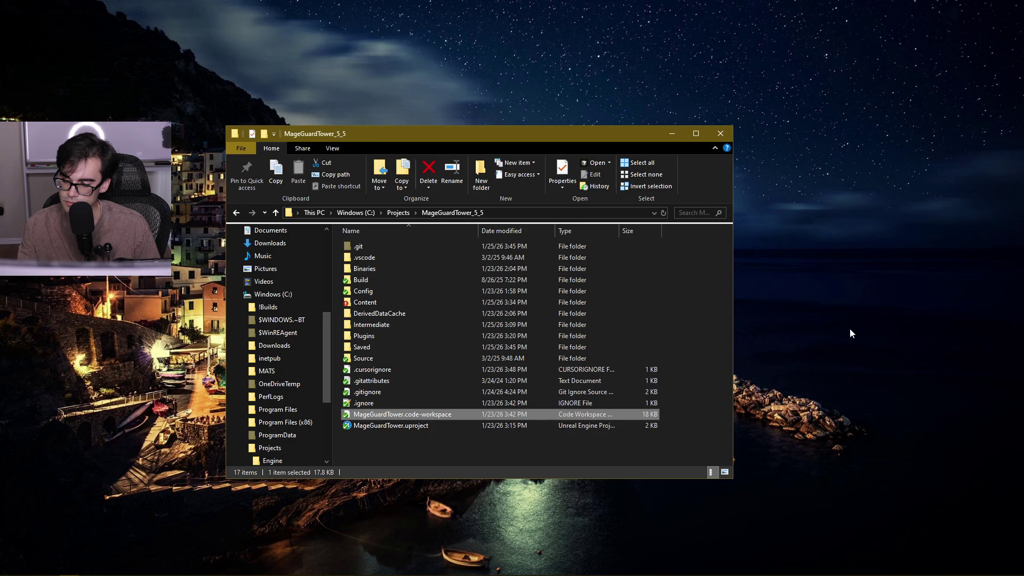
key(Return)
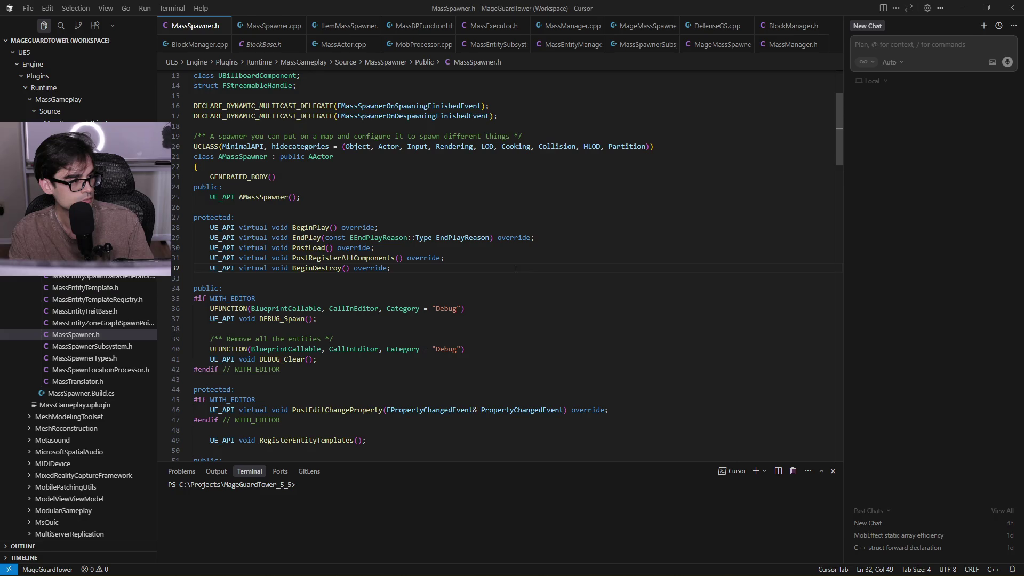
Place the cursor at line 28 of MassSpawner.h and bring up the build task list with Ctrl+Shift+B
click(525, 218)
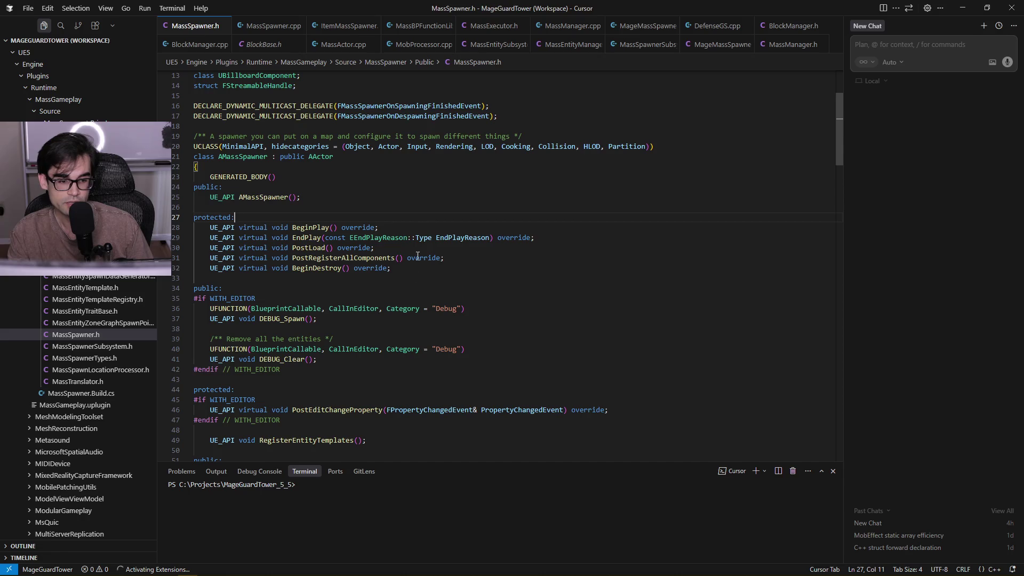
click(512, 222)
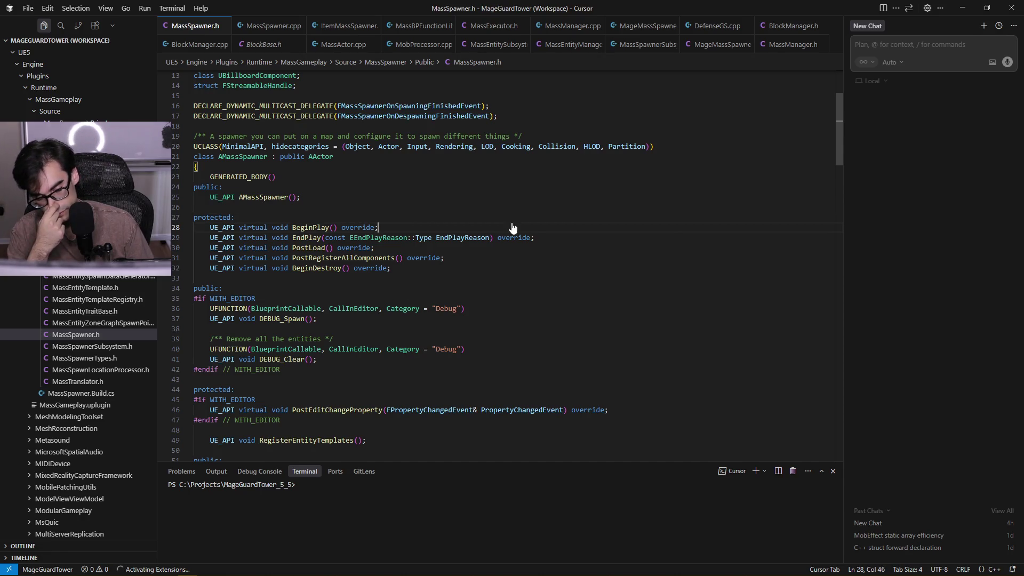
key(ctrl+shift+b)
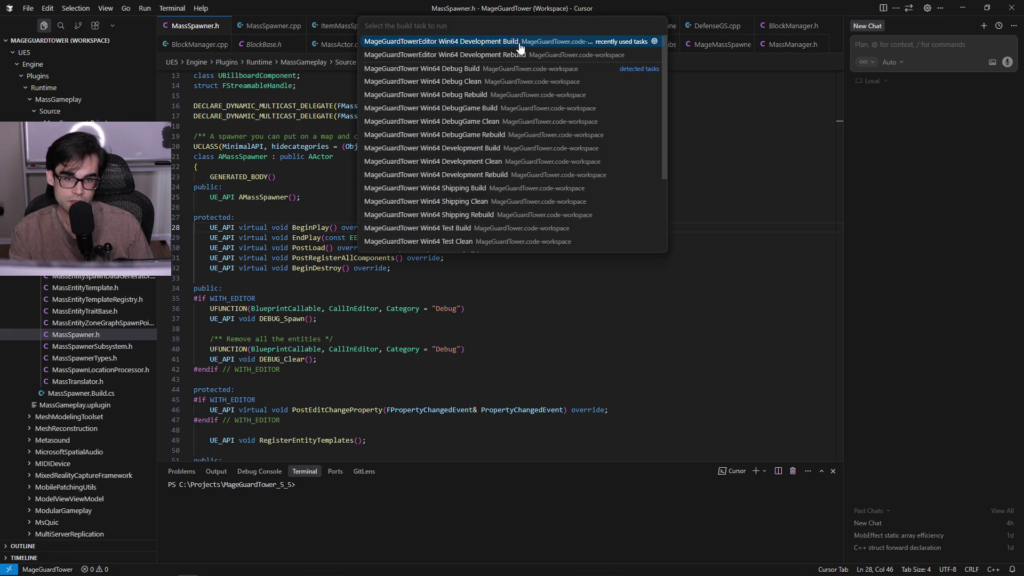
Build the MageGuardTowerEditor target until it succeeds, then bring up the MageGuardTower_5_5 folder in File Explorer
key(Escape)
key(F5)
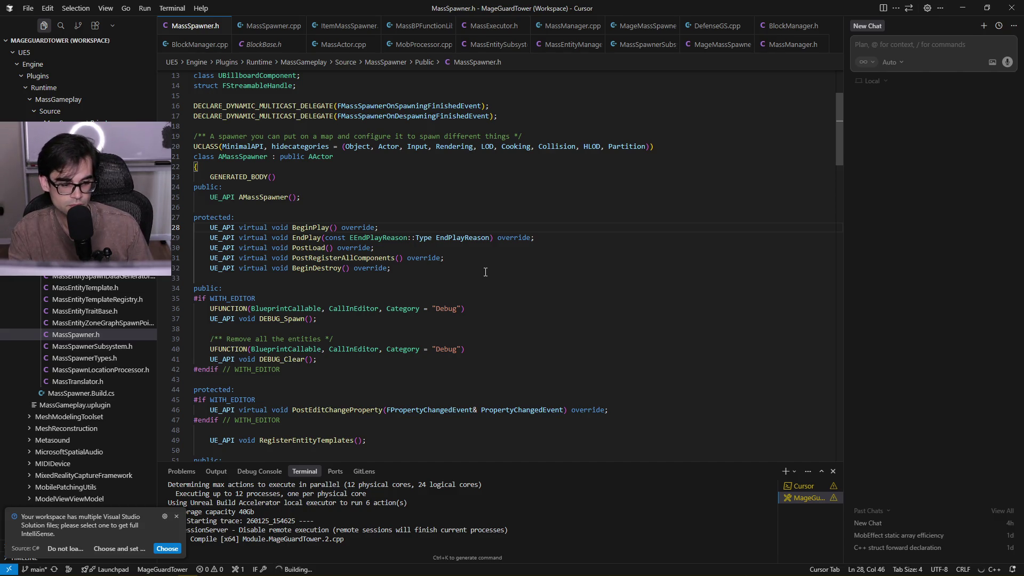
click(179, 517)
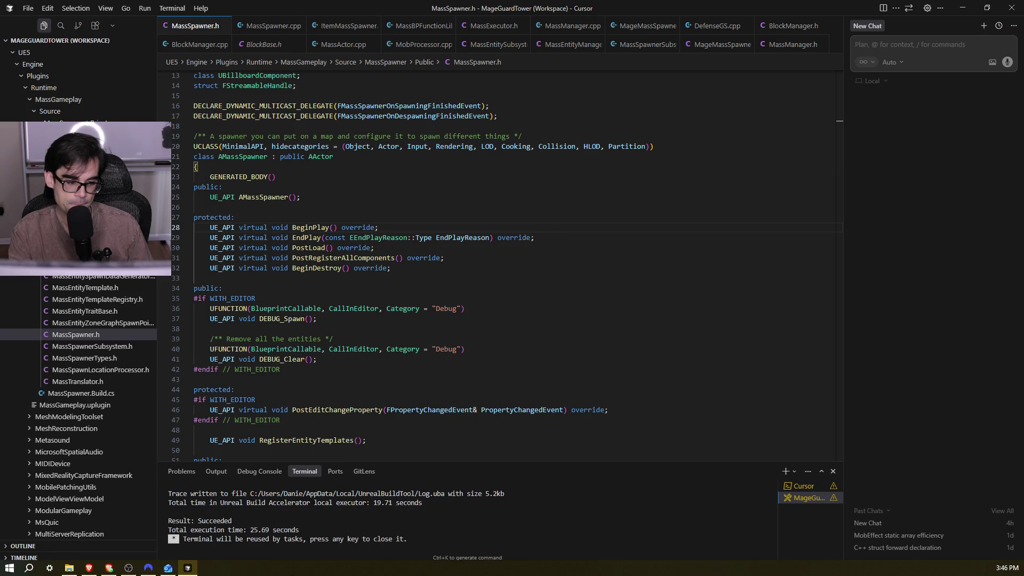
click(74, 568)
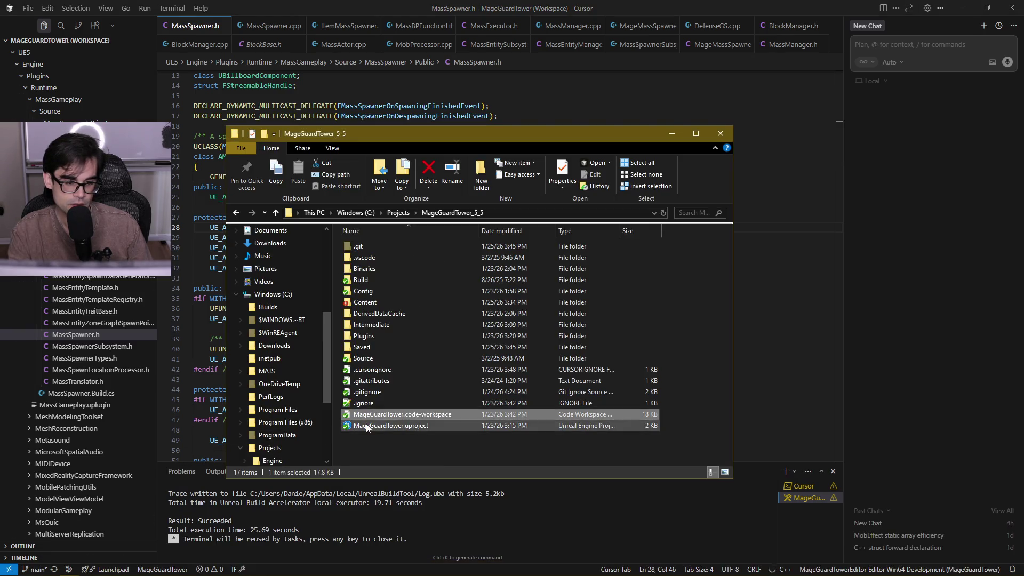
Bring Cursor forward and focus the MassSpawner.h source after the successful build
click(672, 133)
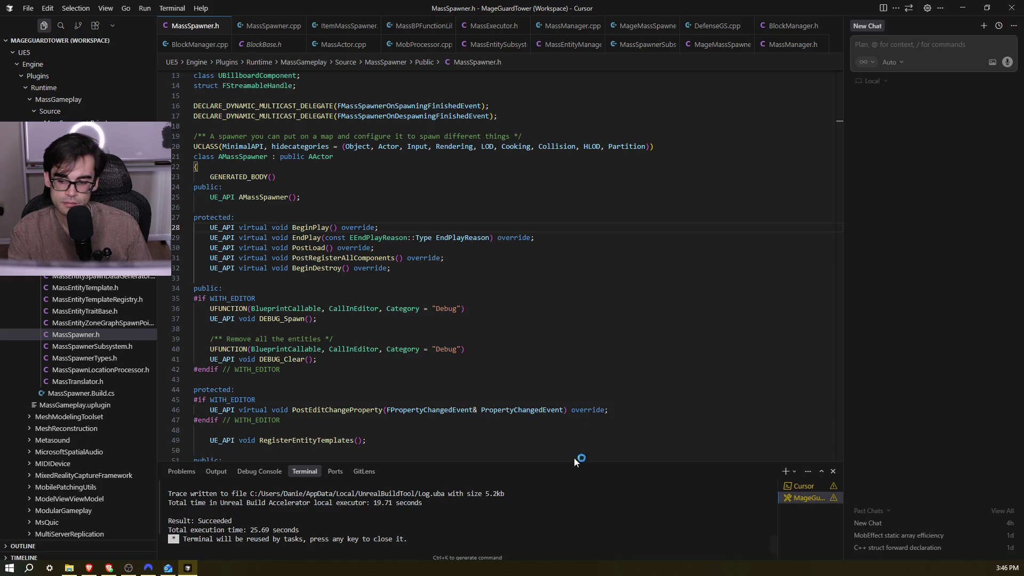
click(627, 342)
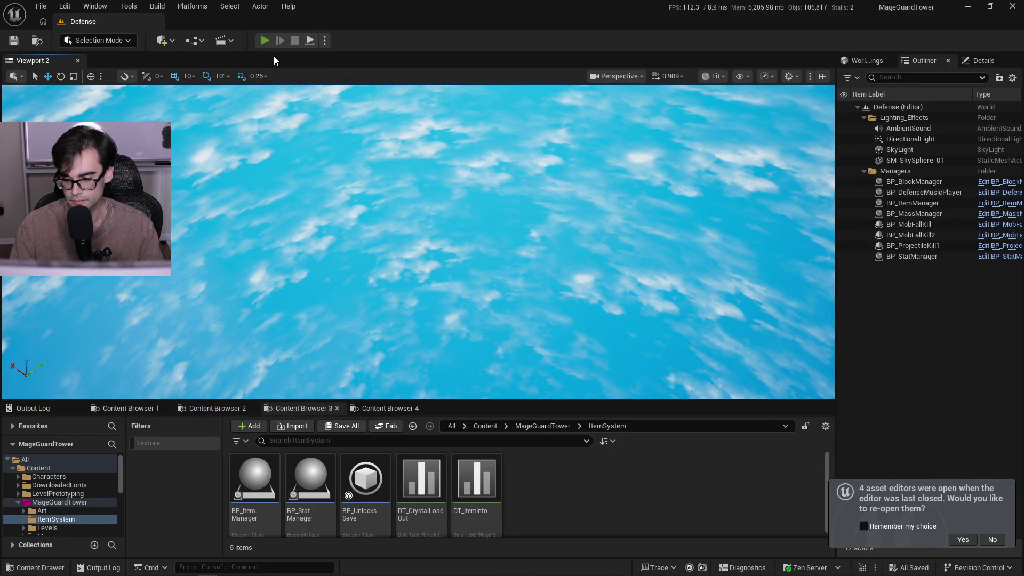
Play-test the Defense level, resuming past the Cast To BP_BlockBase breakpoint to watch blocks spawn
key(alt+p)
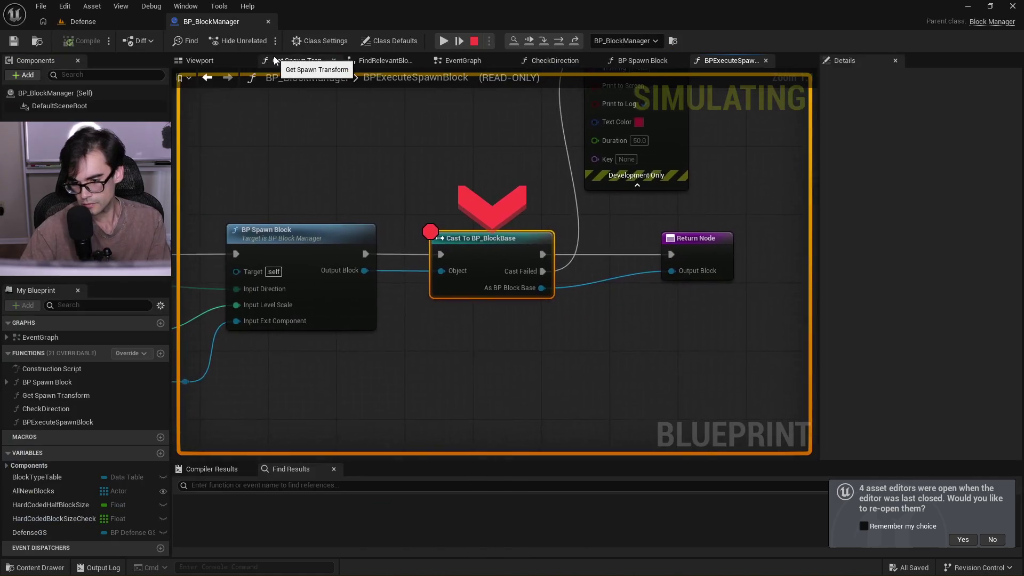
click(443, 41)
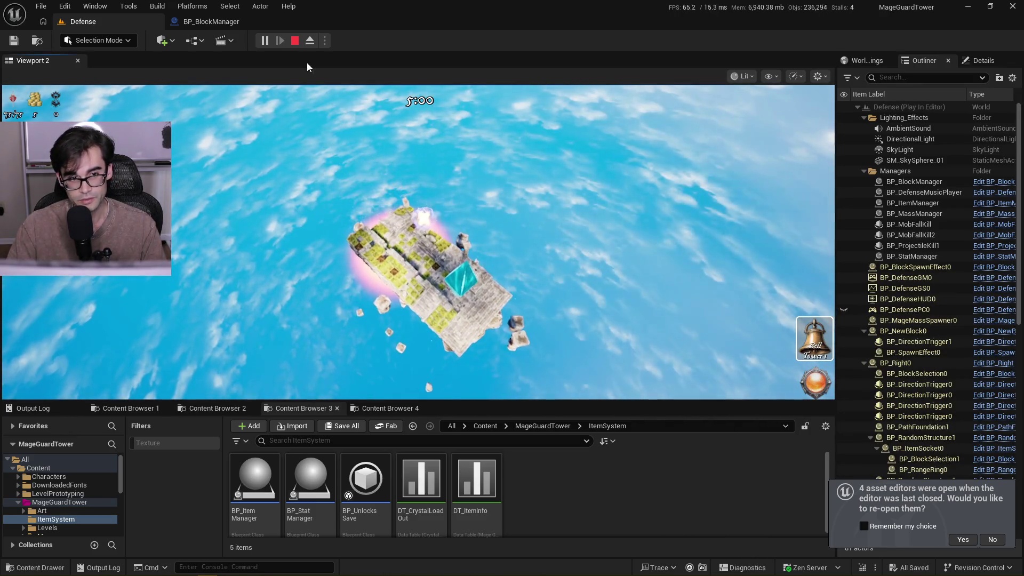
click(466, 260)
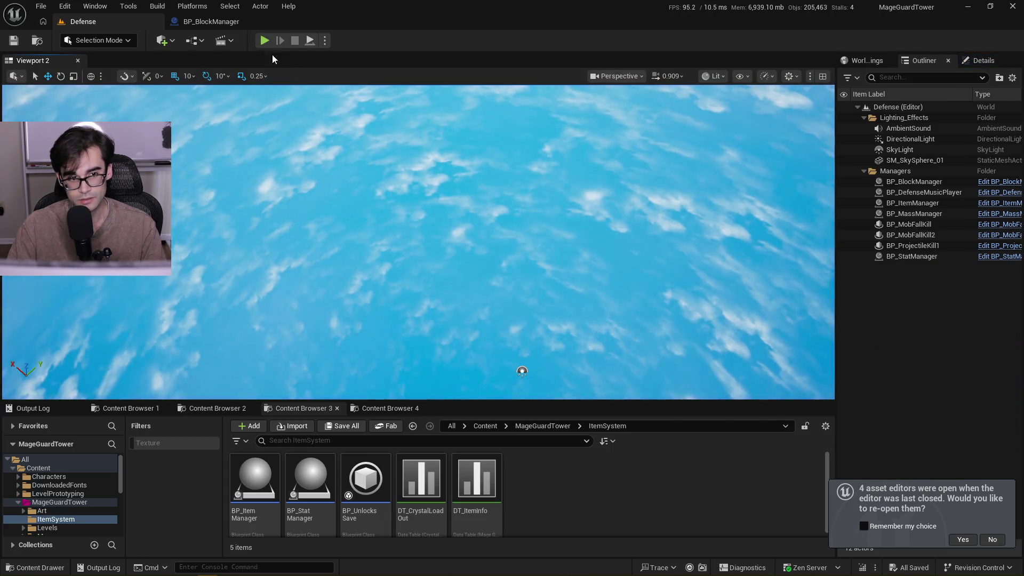
click(263, 40)
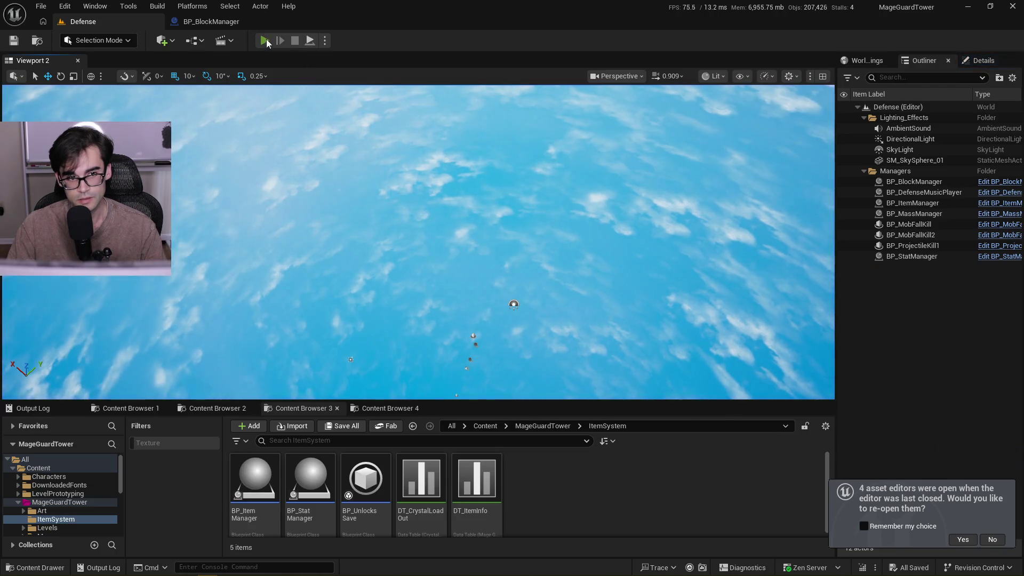
click(266, 40)
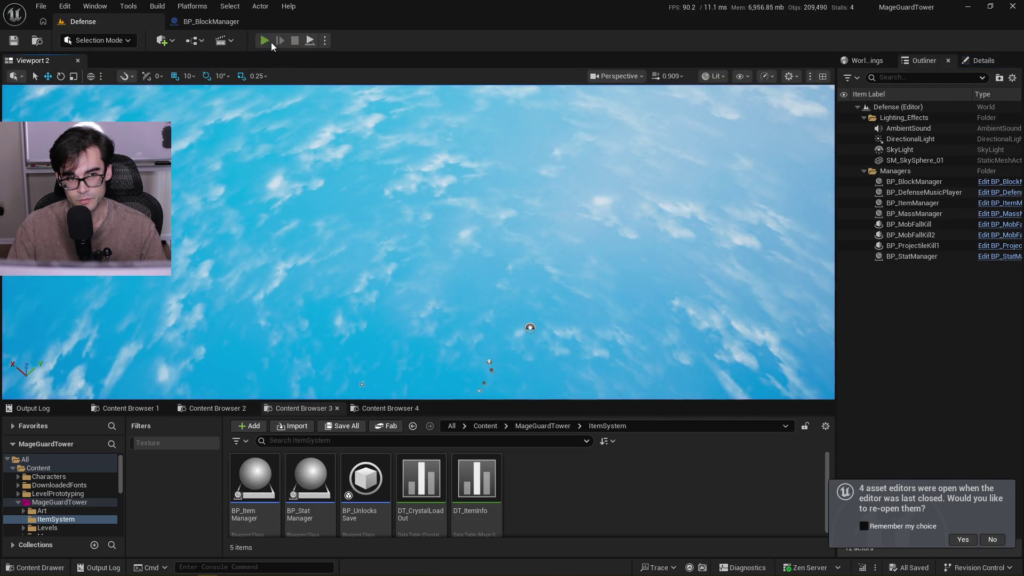
click(270, 42)
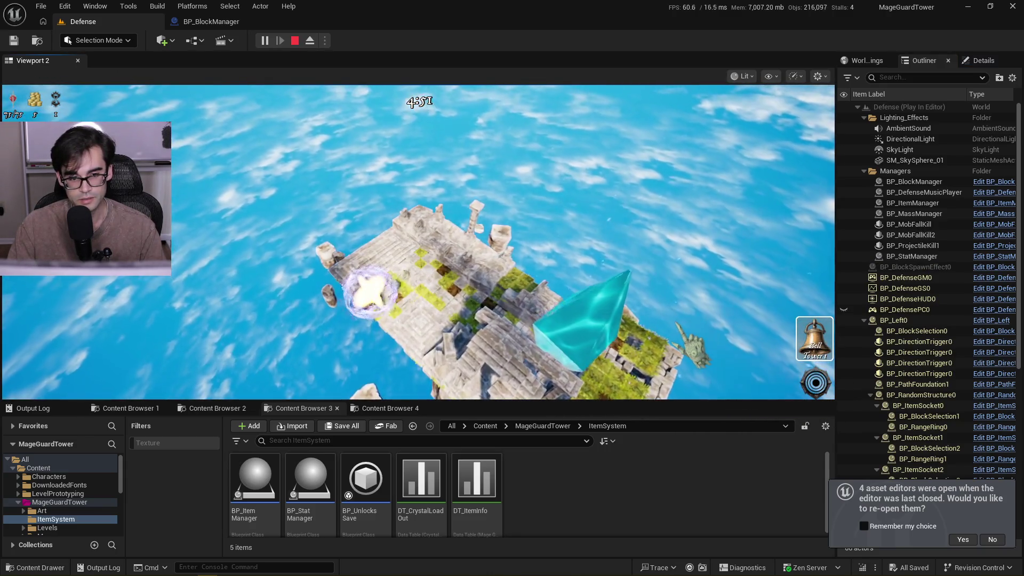
key(Escape)
click(264, 41)
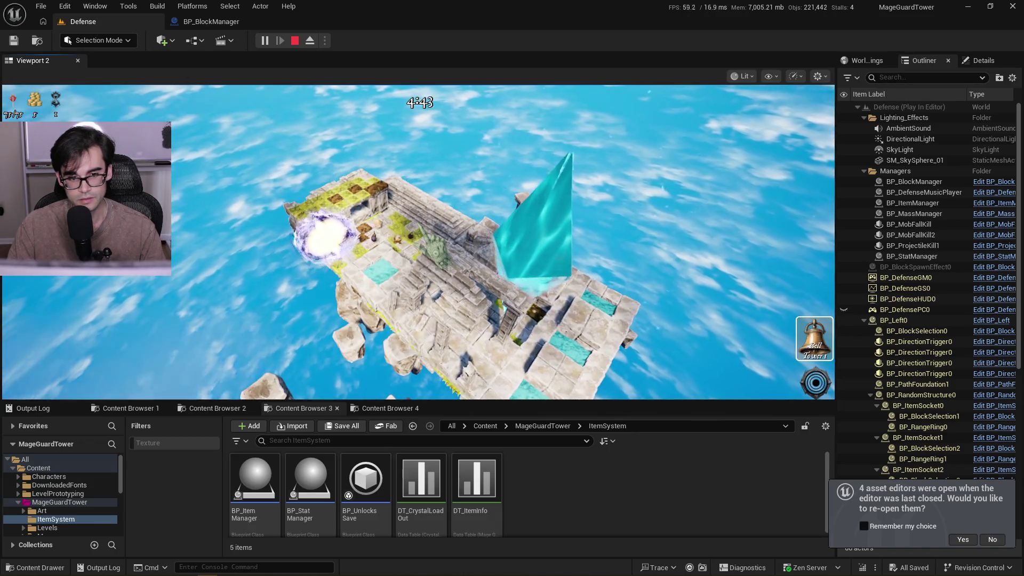
key(Escape)
click(264, 41)
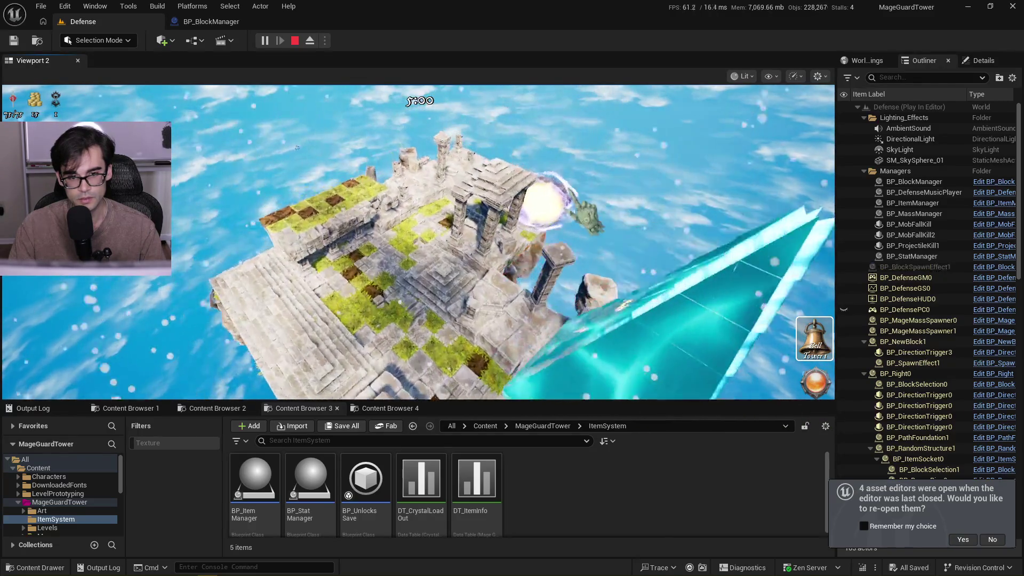
key(Escape)
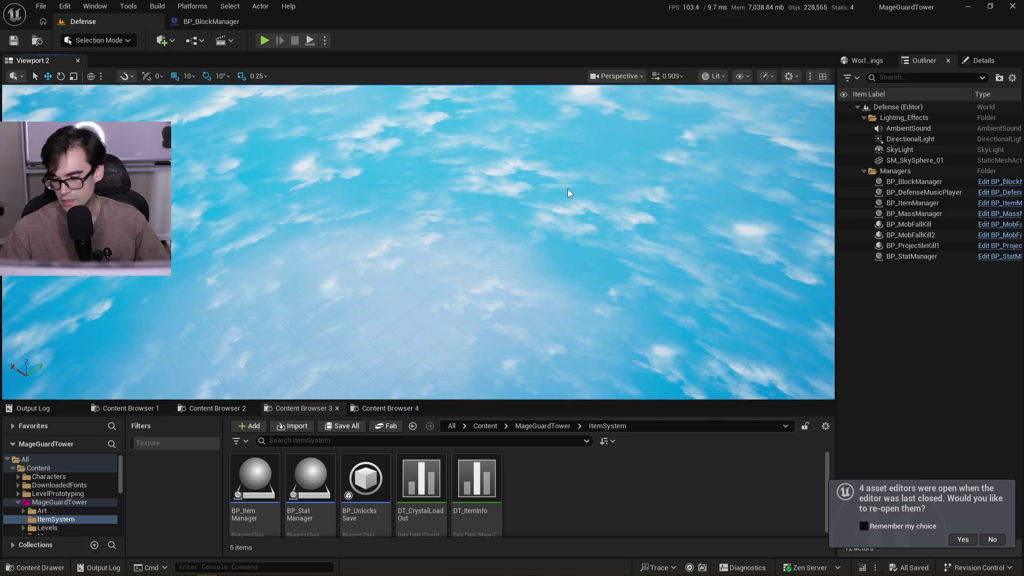
Delete the Print String node from BPExecuteSpawnBlock, compile BP_BlockManager, and return to the Defense level
click(211, 21)
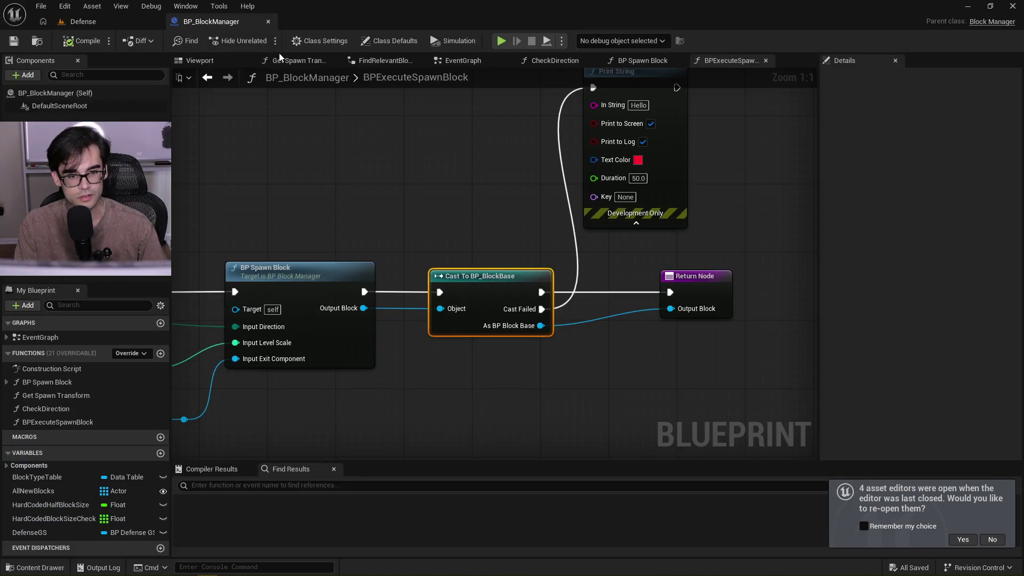
drag(475, 167, 537, 205)
key(Delete)
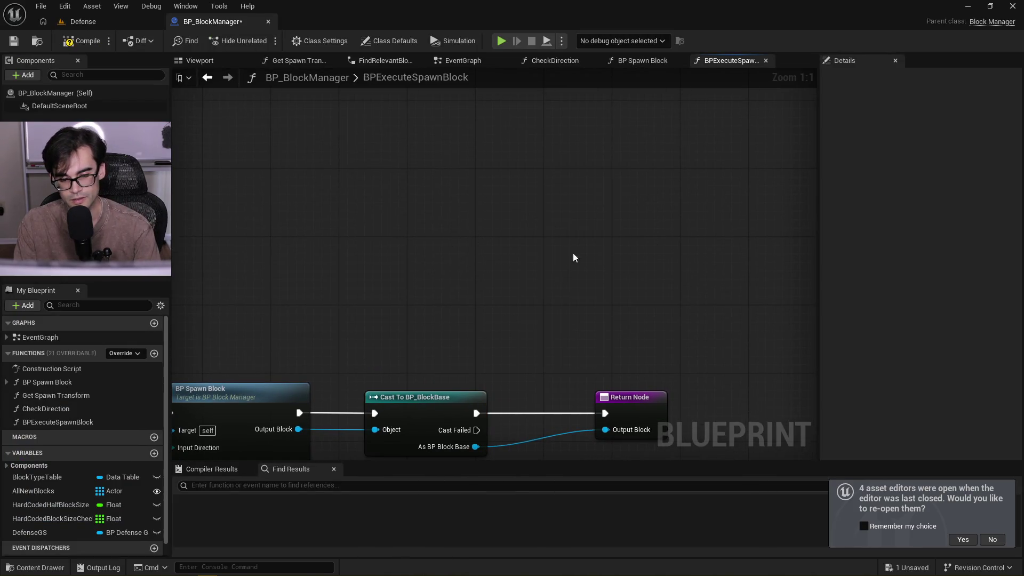
scroll(651, 247, down, 3)
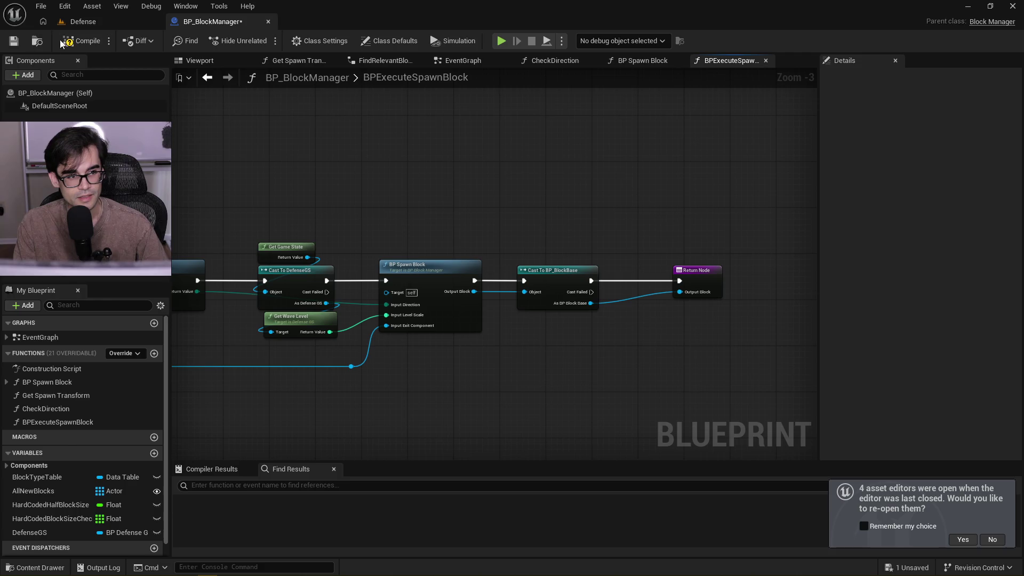
click(80, 41)
click(83, 22)
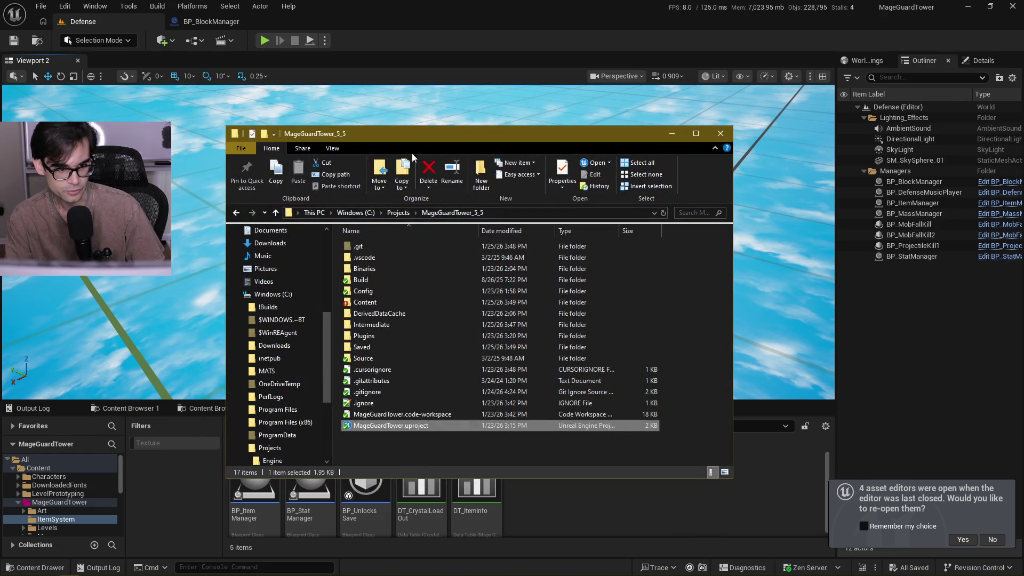
Browse SocialMedia > YouTube > 26_01_20 > Clips, checking the VO, A-Rolls and B-Rolls folders
scroll(312, 328, up, 5)
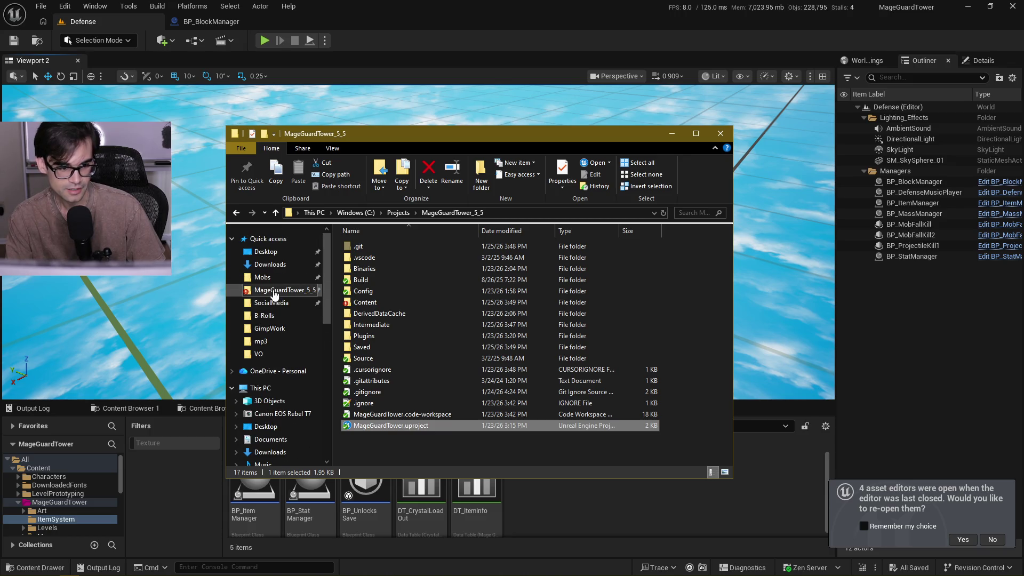
click(278, 303)
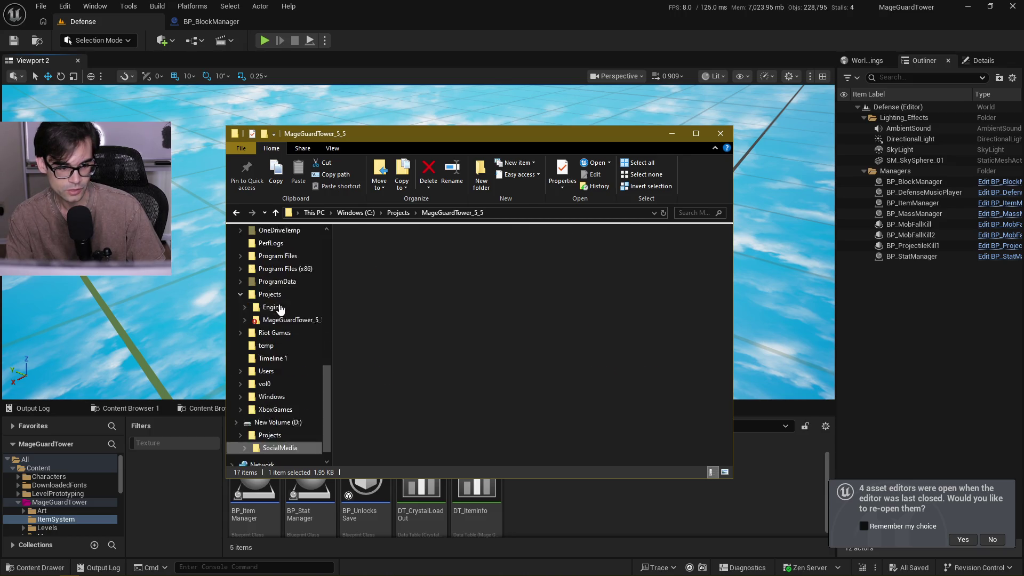
double_click(379, 280)
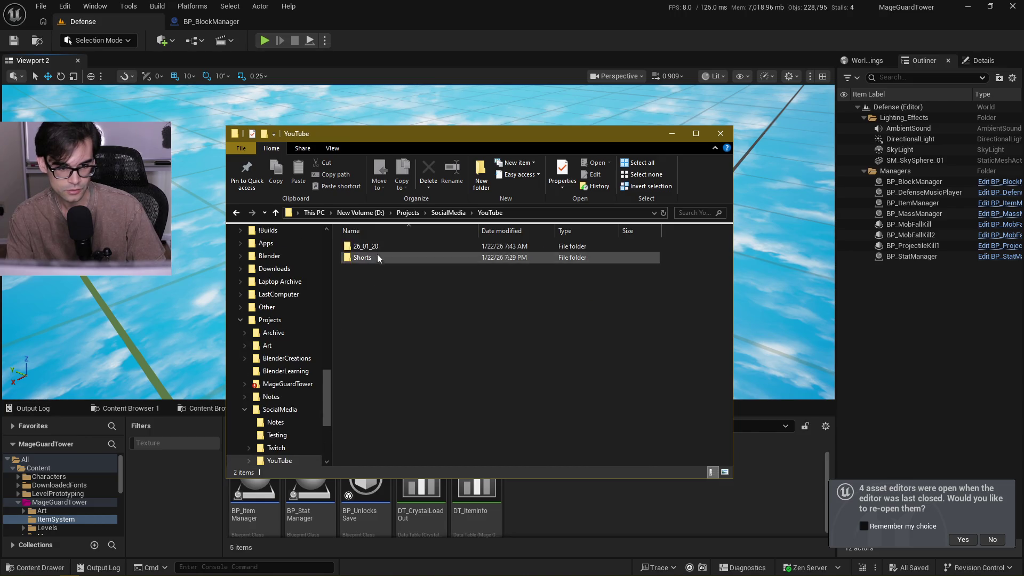
click(376, 250)
double_click(376, 249)
double_click(384, 273)
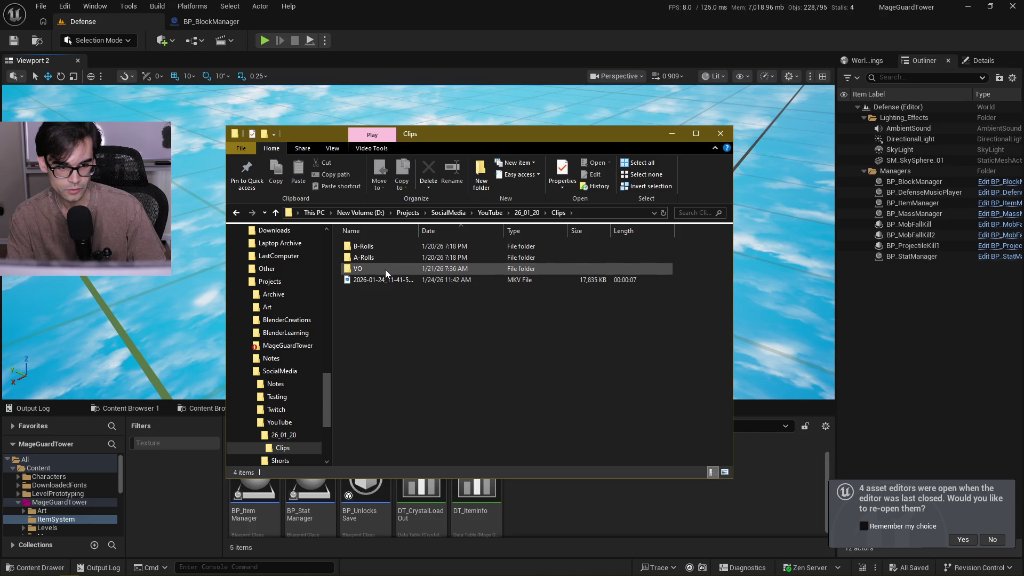
double_click(384, 266)
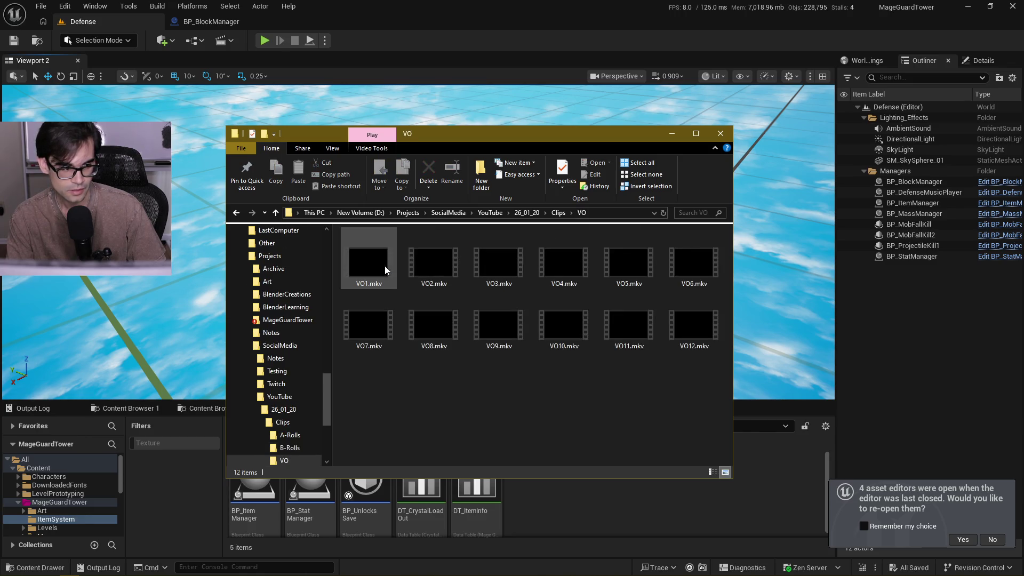
click(557, 212)
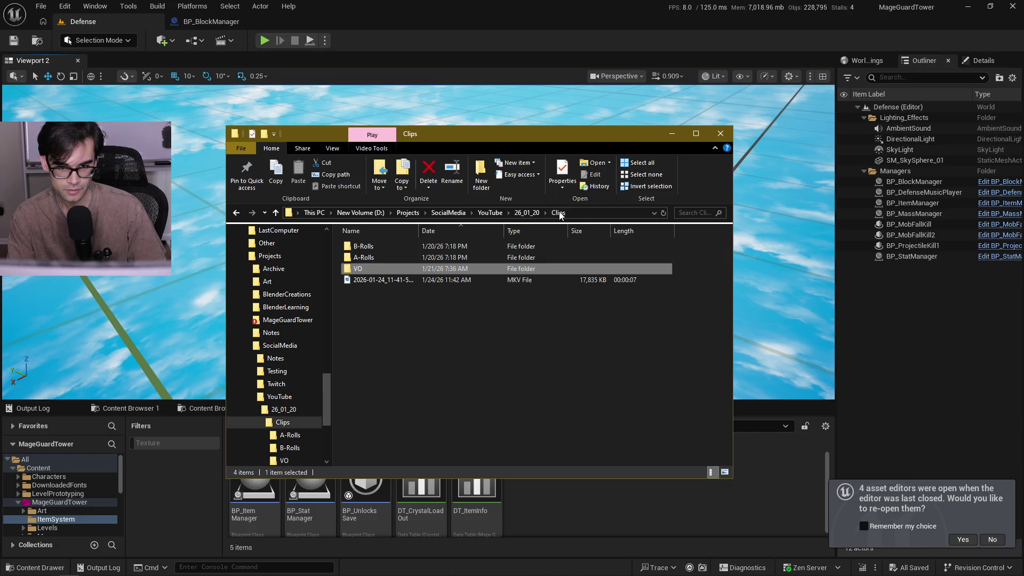
double_click(385, 258)
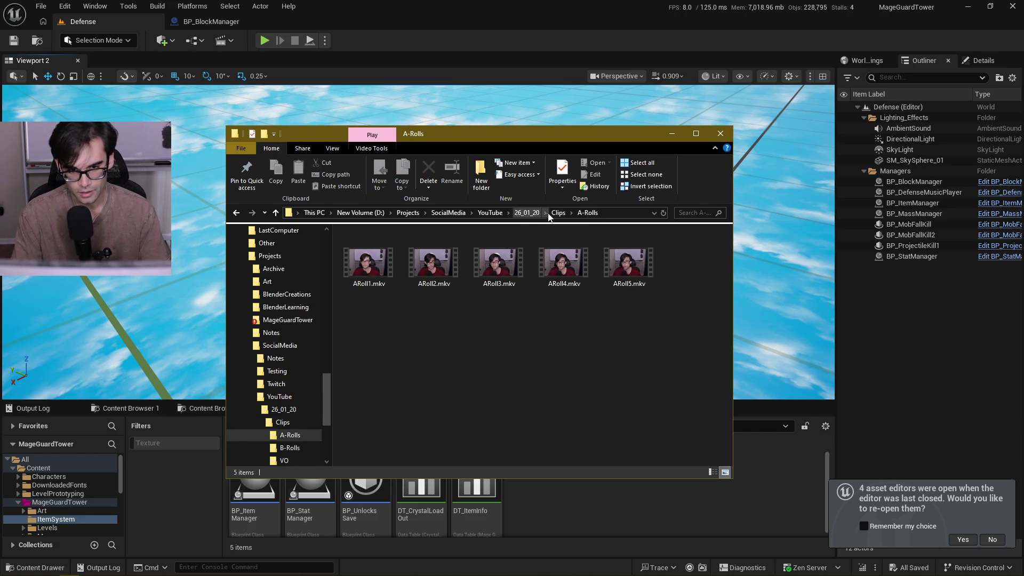
click(558, 212)
double_click(382, 248)
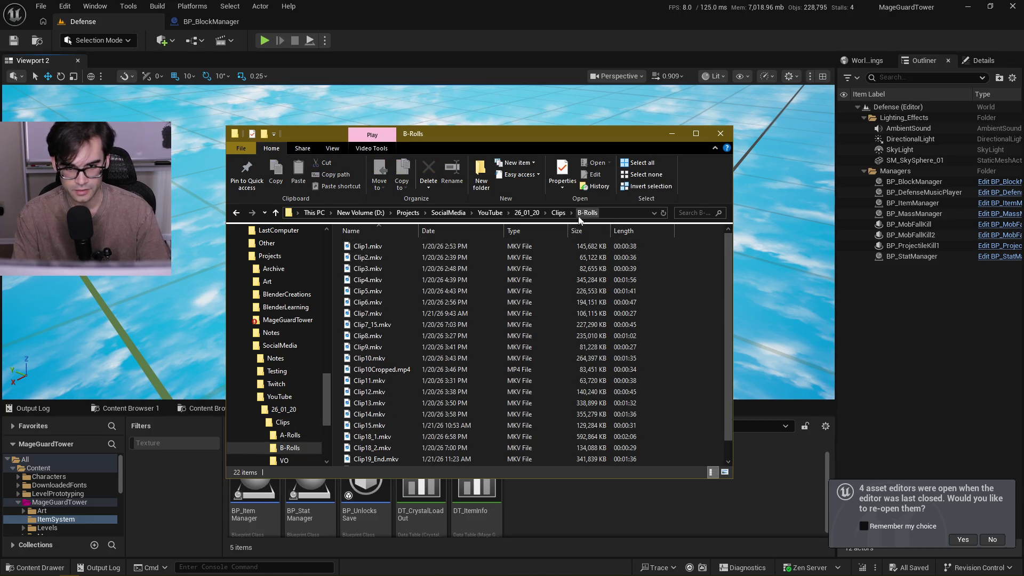
click(557, 213)
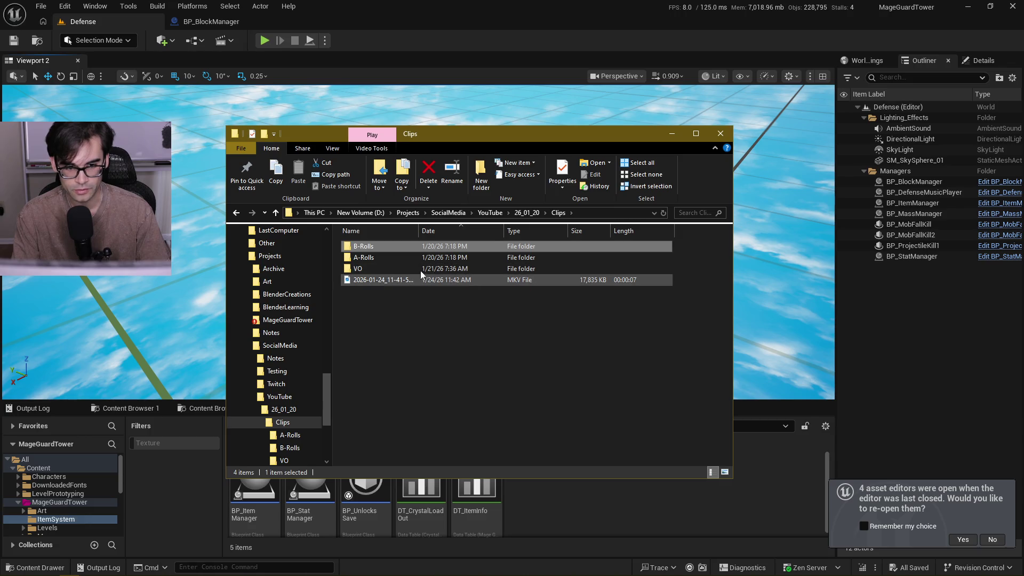
Check the YouTube Shorts folder and the SocialMedia Notes folder, then close File Explorer
click(528, 213)
click(485, 213)
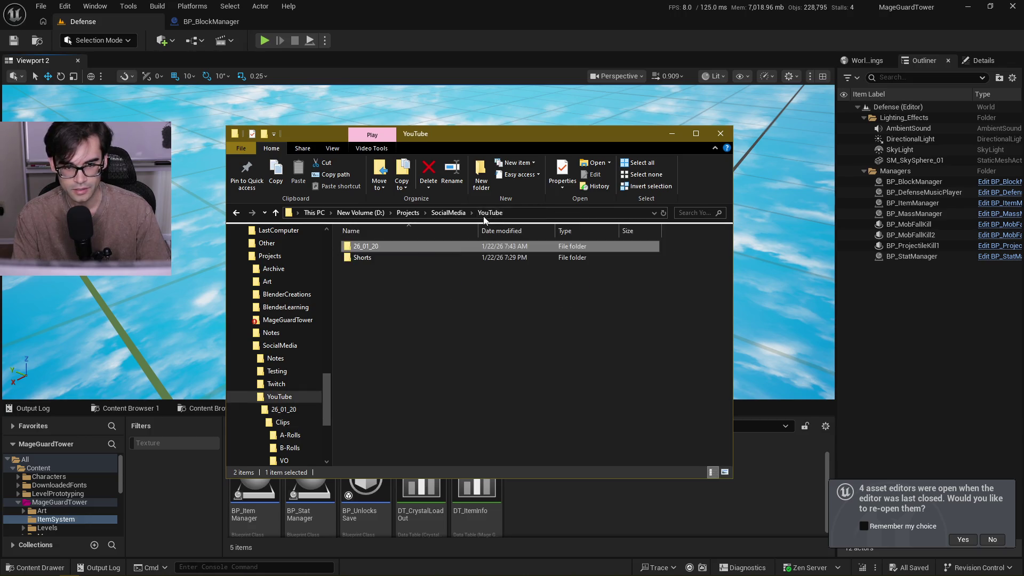
double_click(444, 253)
click(490, 213)
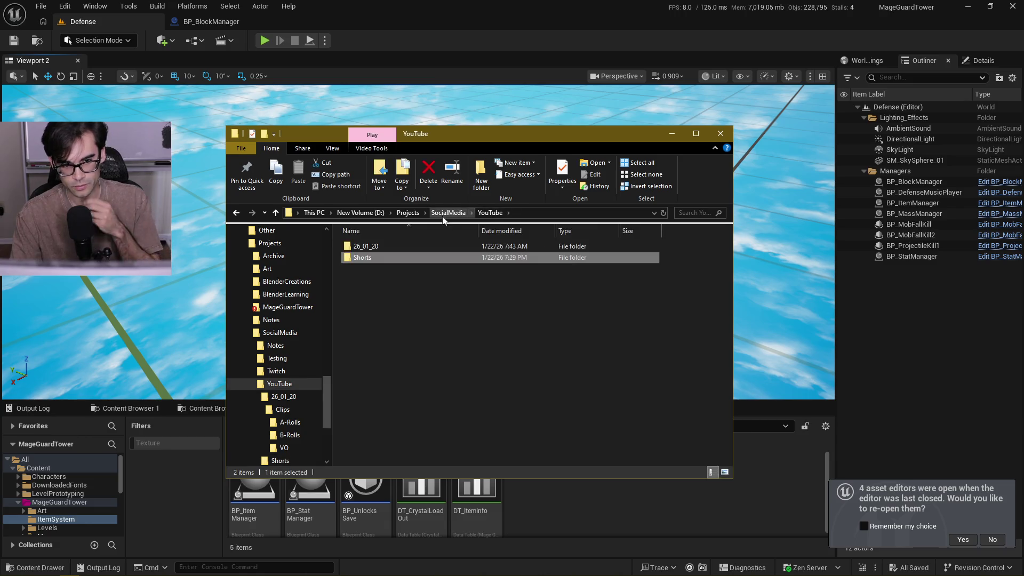
click(448, 212)
click(380, 246)
double_click(380, 246)
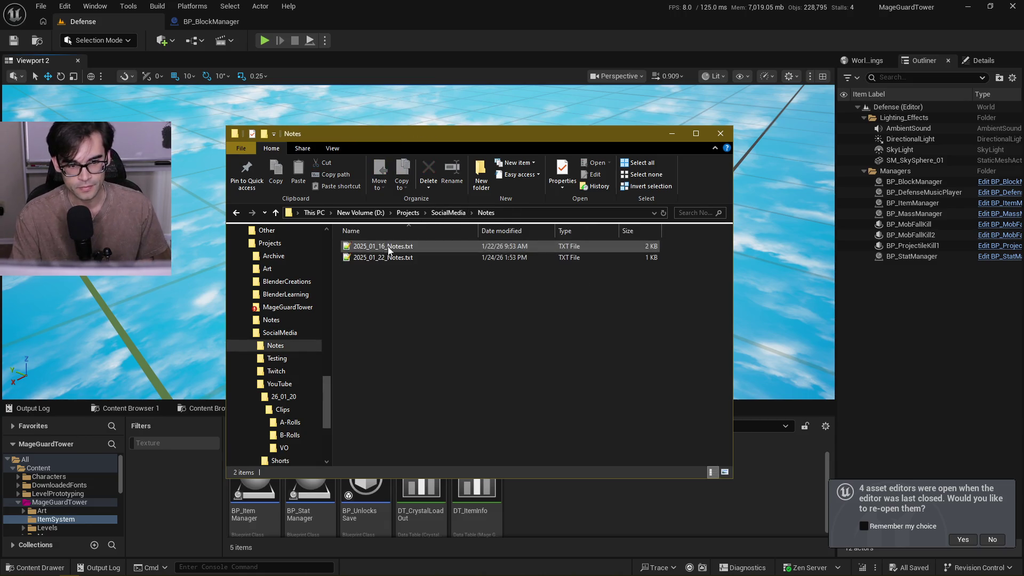
click(721, 134)
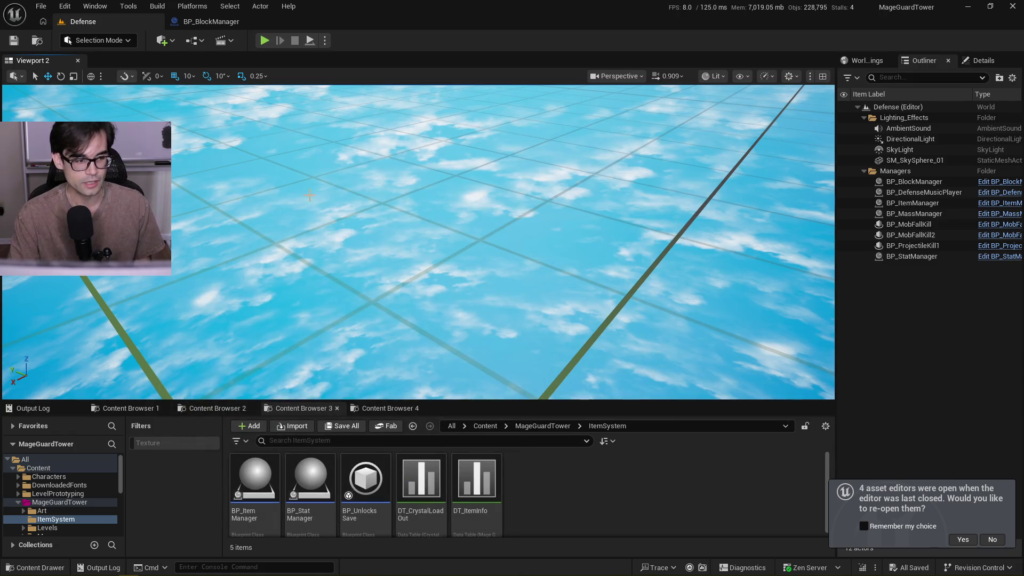